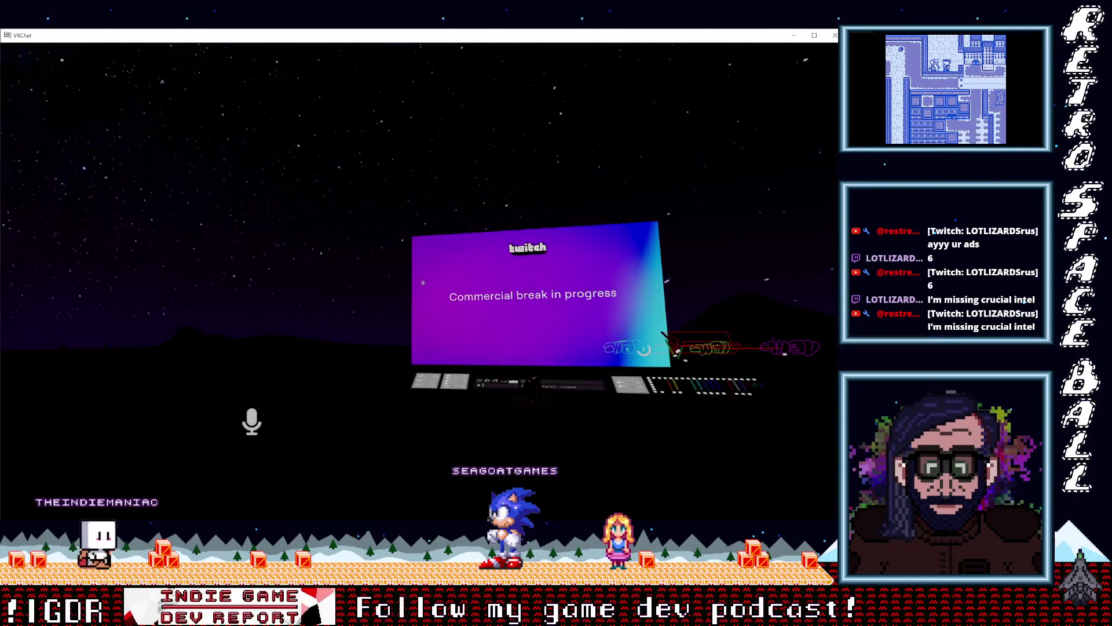
Step: Walk the avatar back and forth in front of the Twitch stream screen
key(w)
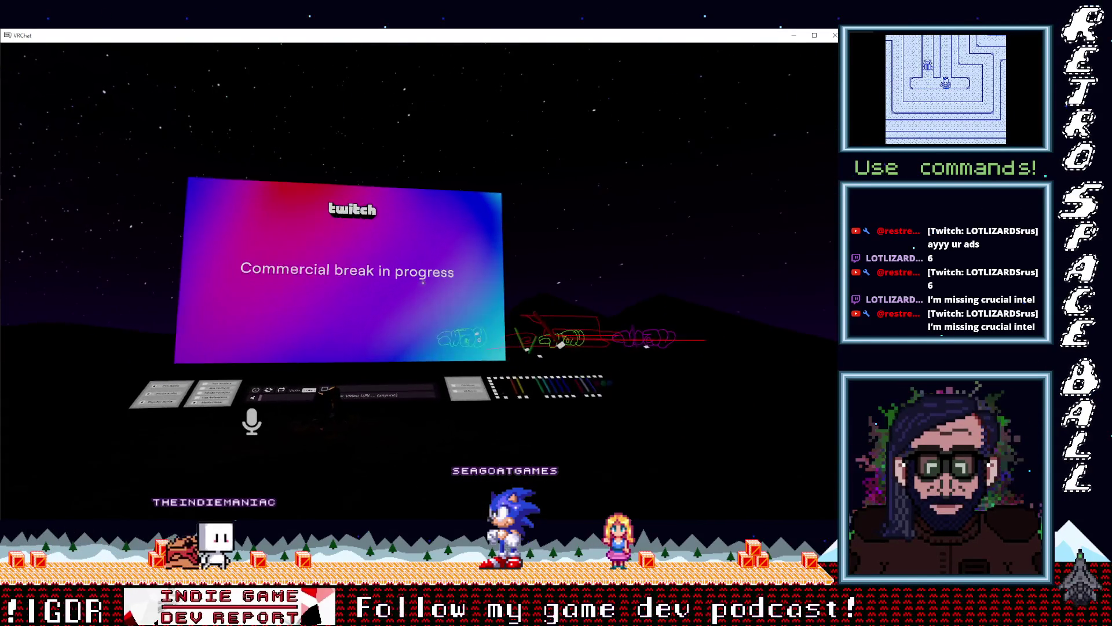
key(w)
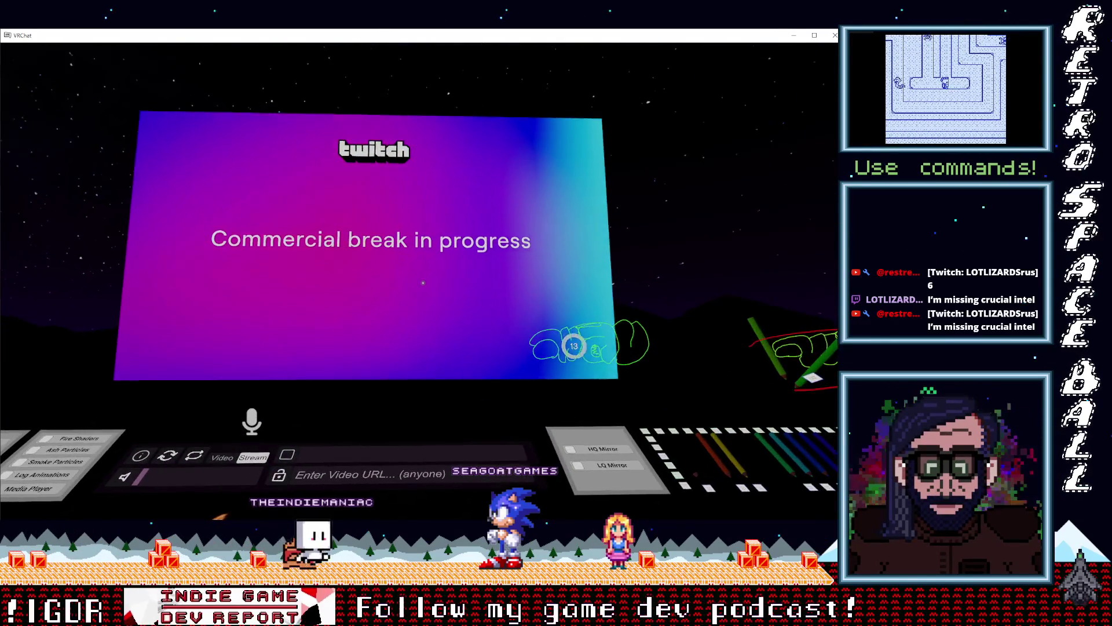
key(s)
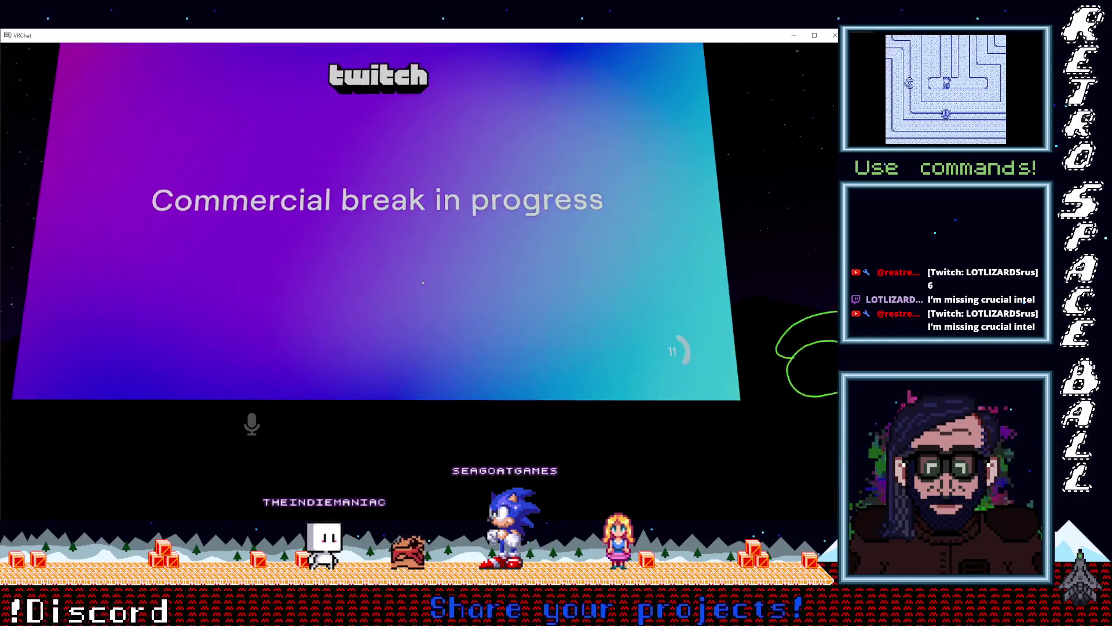
key(w)
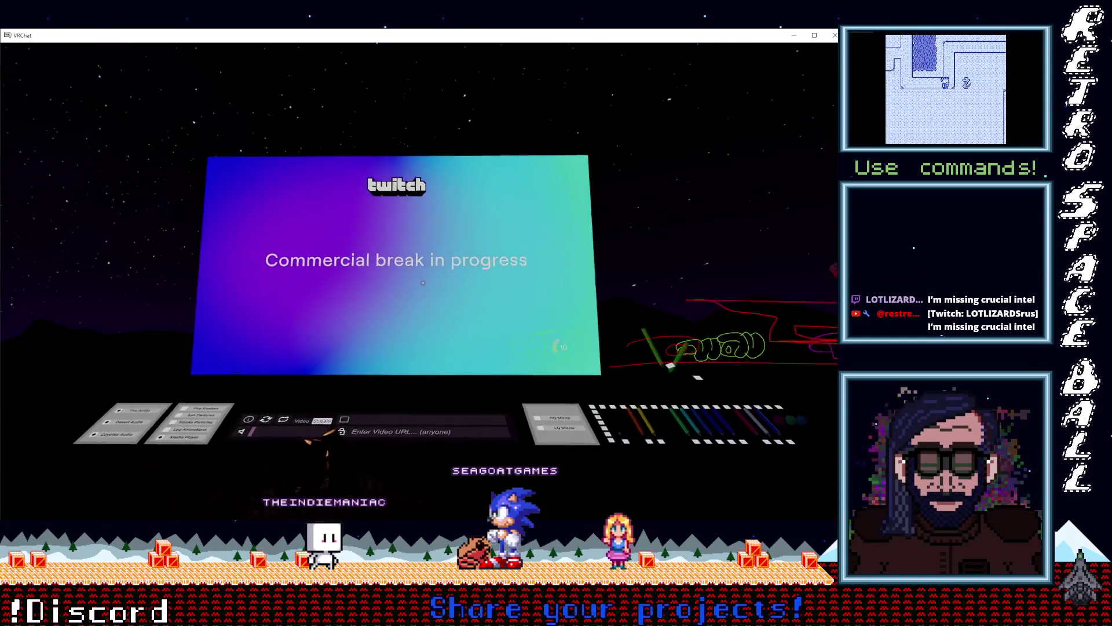
key(s)
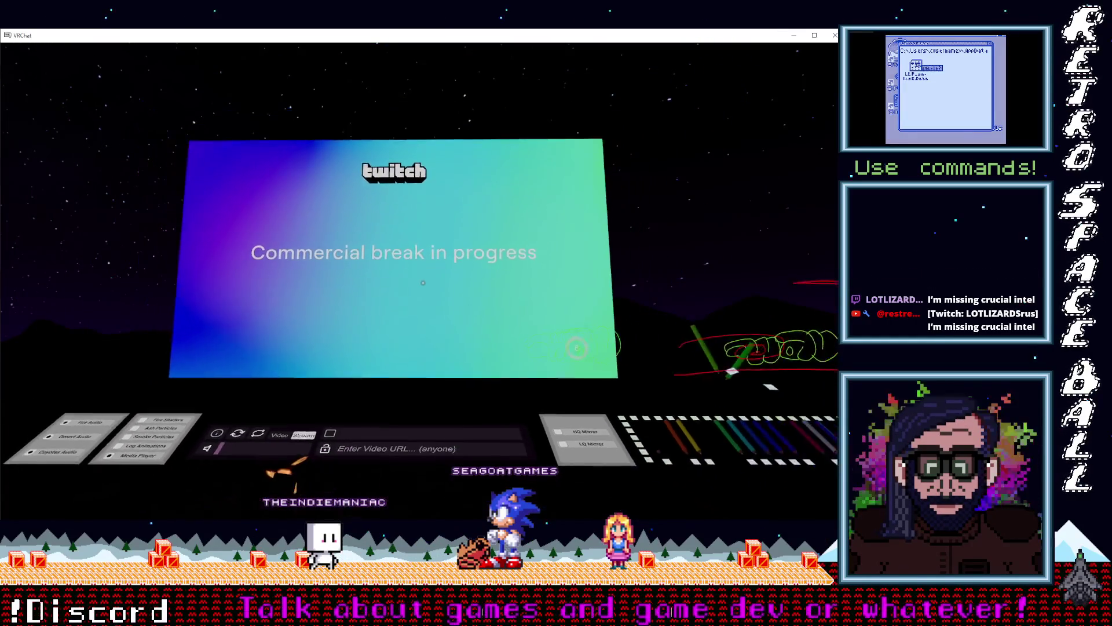
key(w)
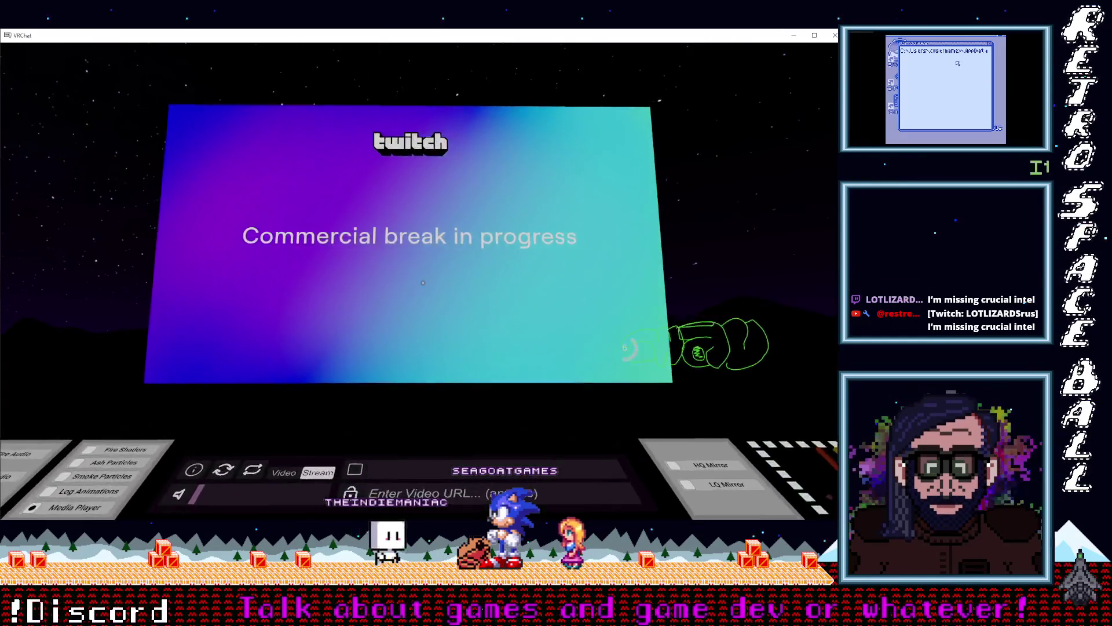
key(s)
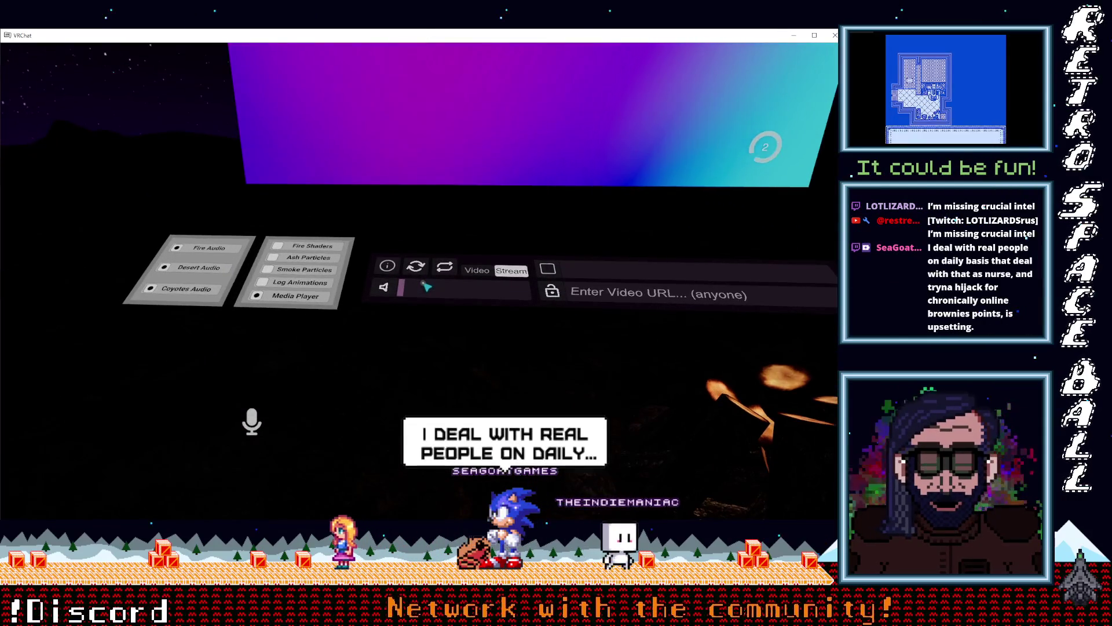
key(w)
Step: Back away from the world panels, then bring up the VRChat Launch Pad quick menu
key(s)
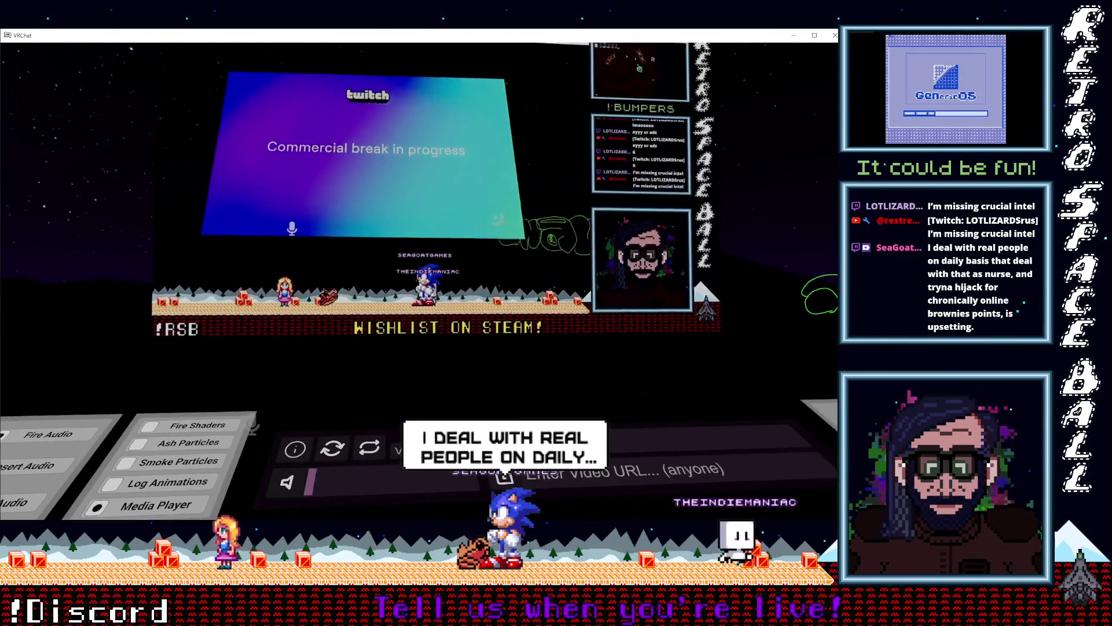
key(a)
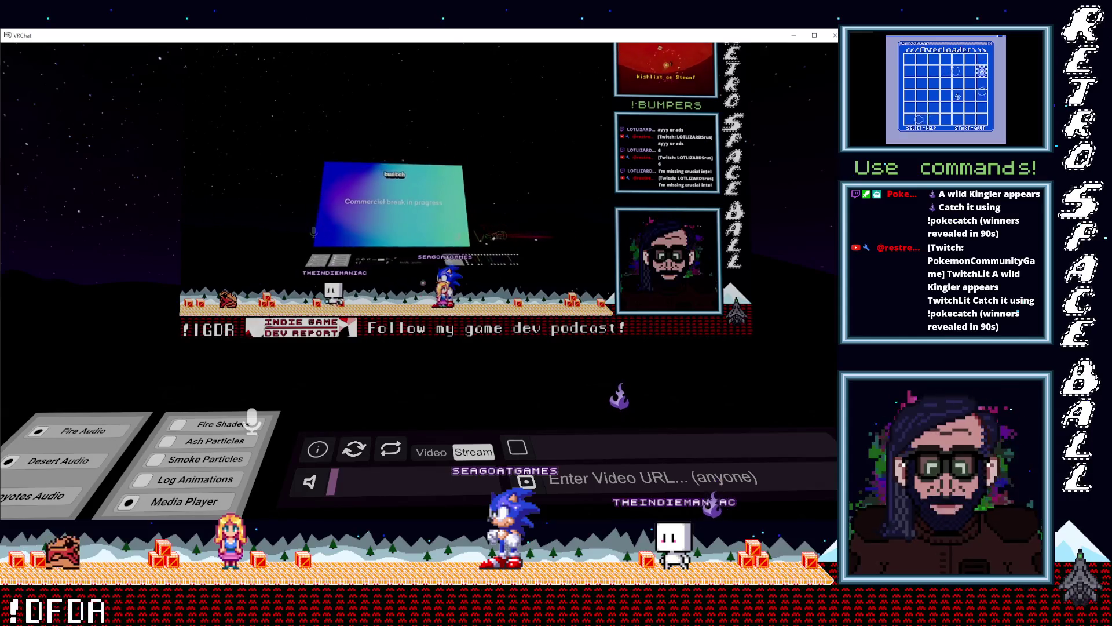
key(s)
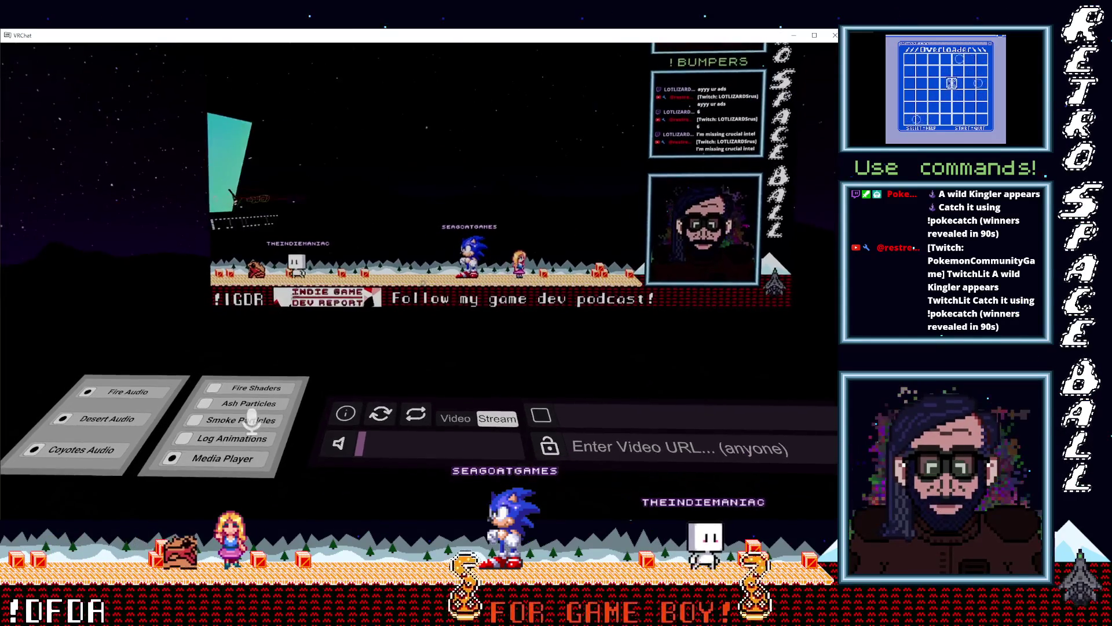
key(s)
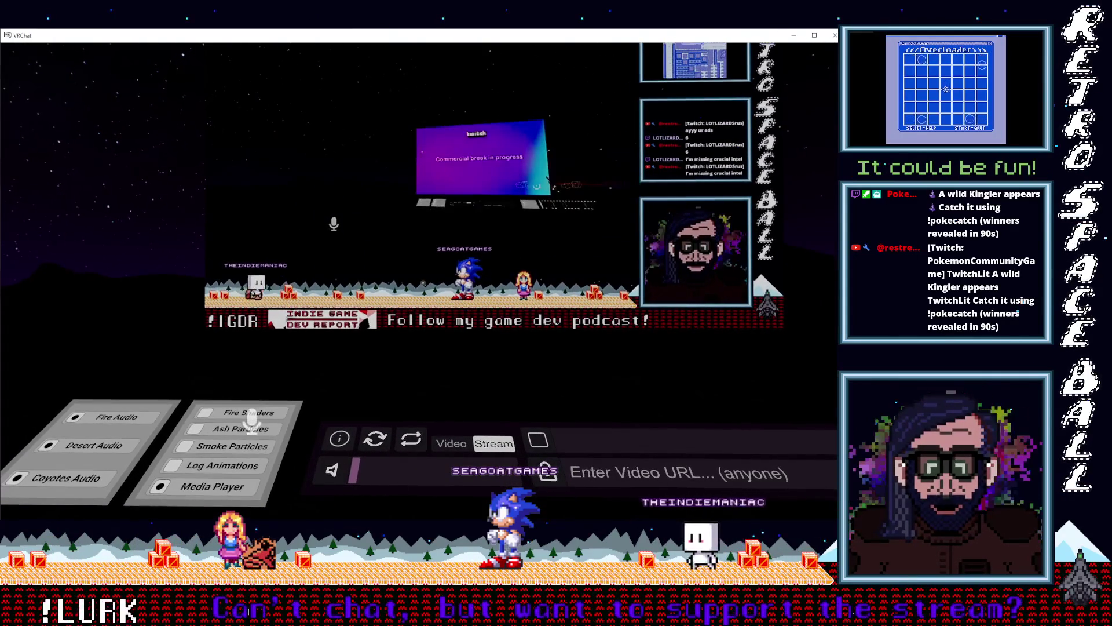
key(w)
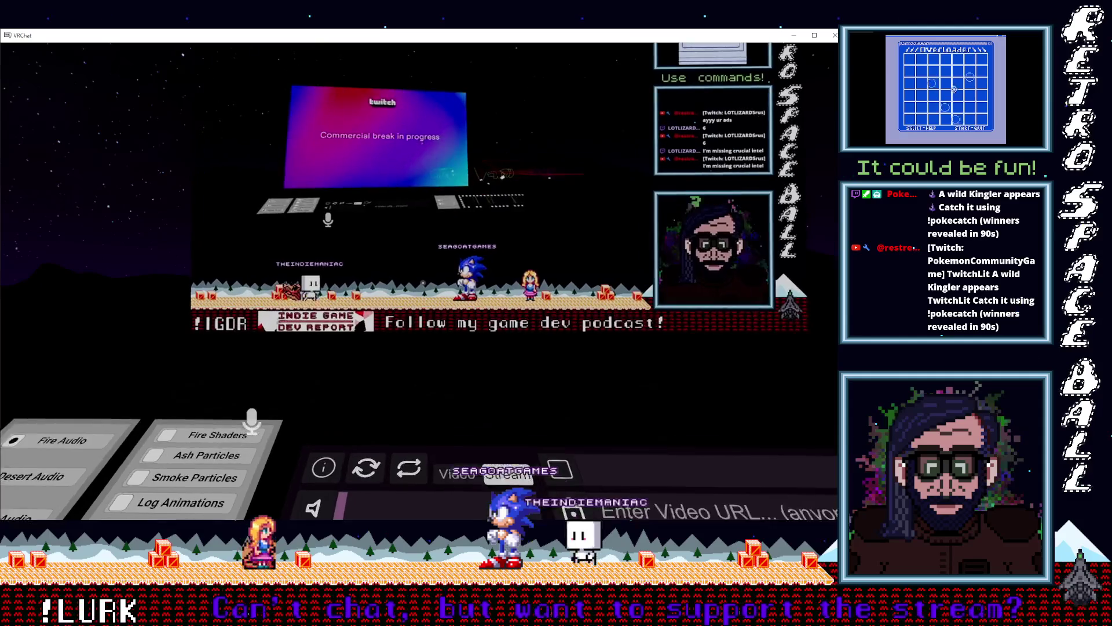
key(w)
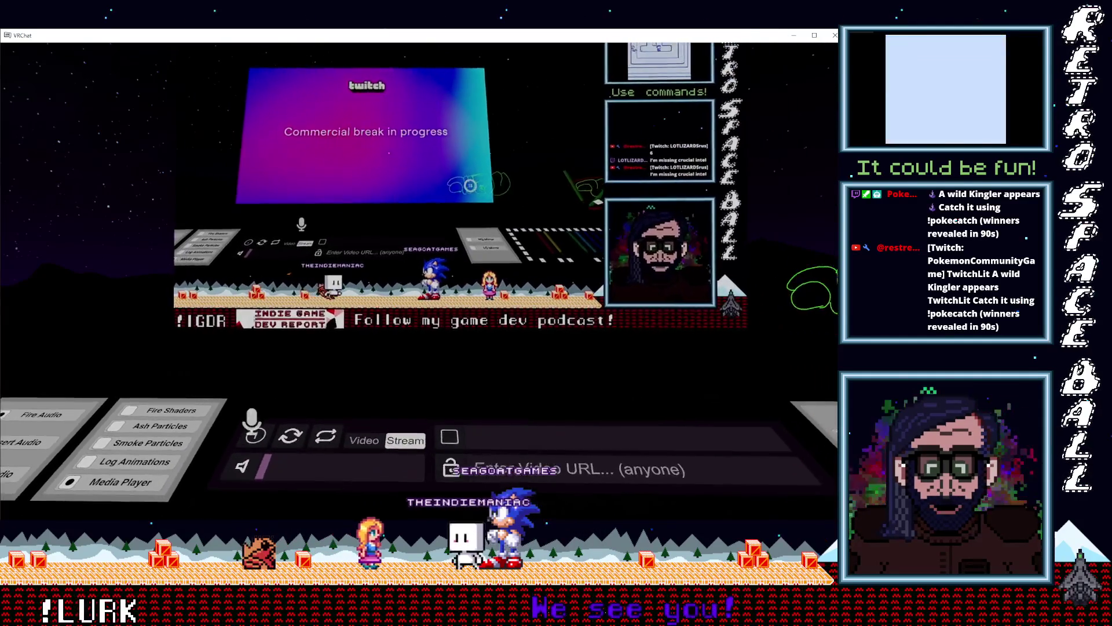
key(s)
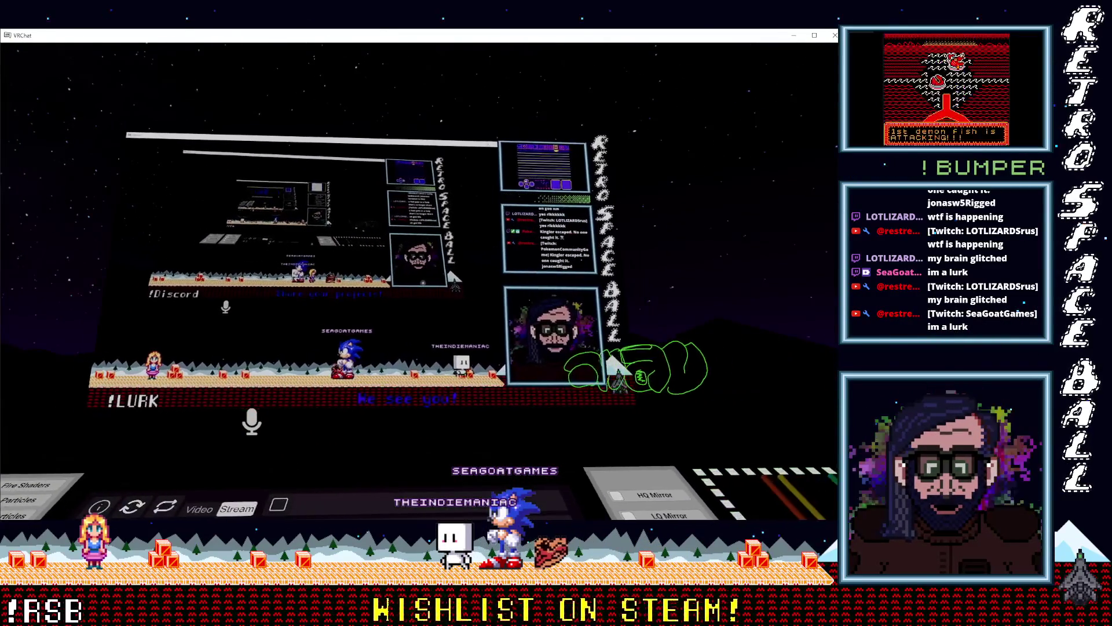
key(Escape)
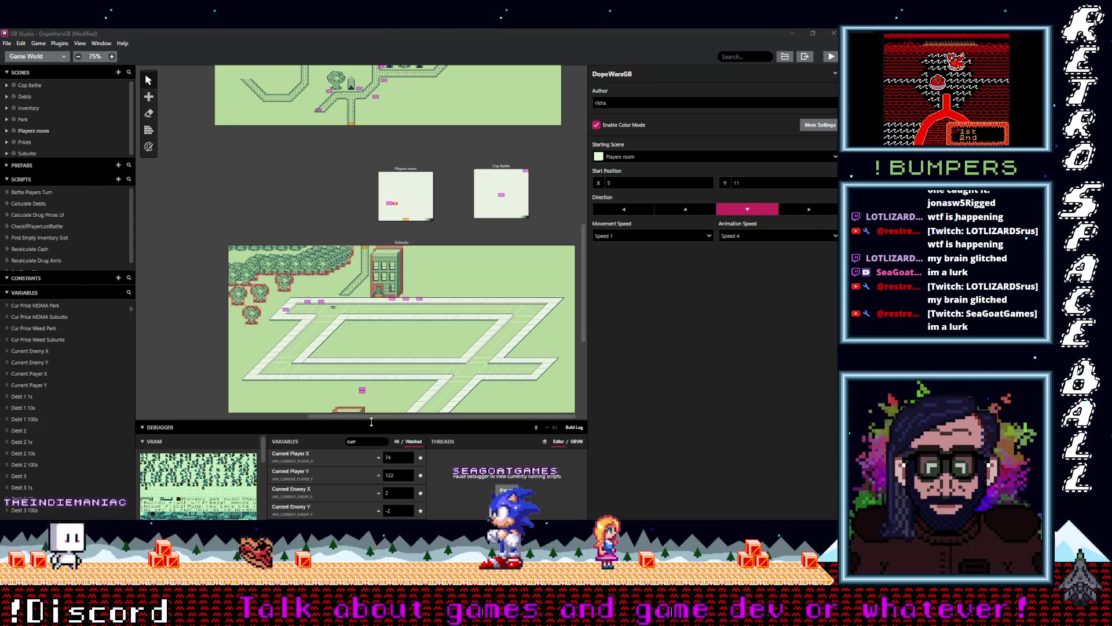
Step: Select the Attack actor in the Suburbs scene and view its On Update script
drag(371, 422, 372, 473)
scroll(325, 285, down, 5)
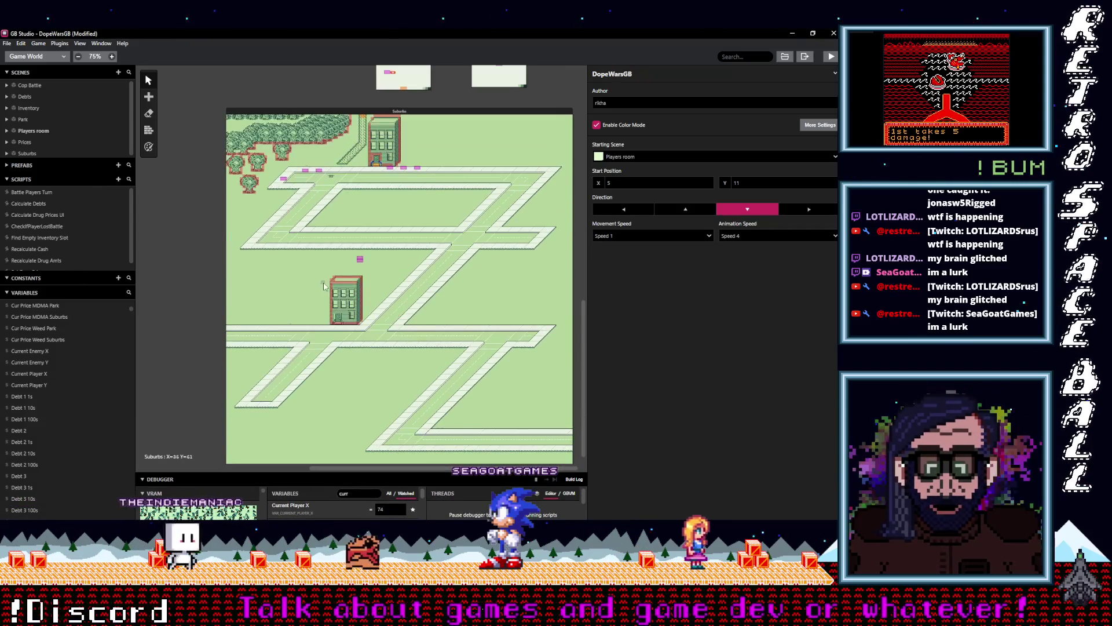
scroll(436, 334, up, 2)
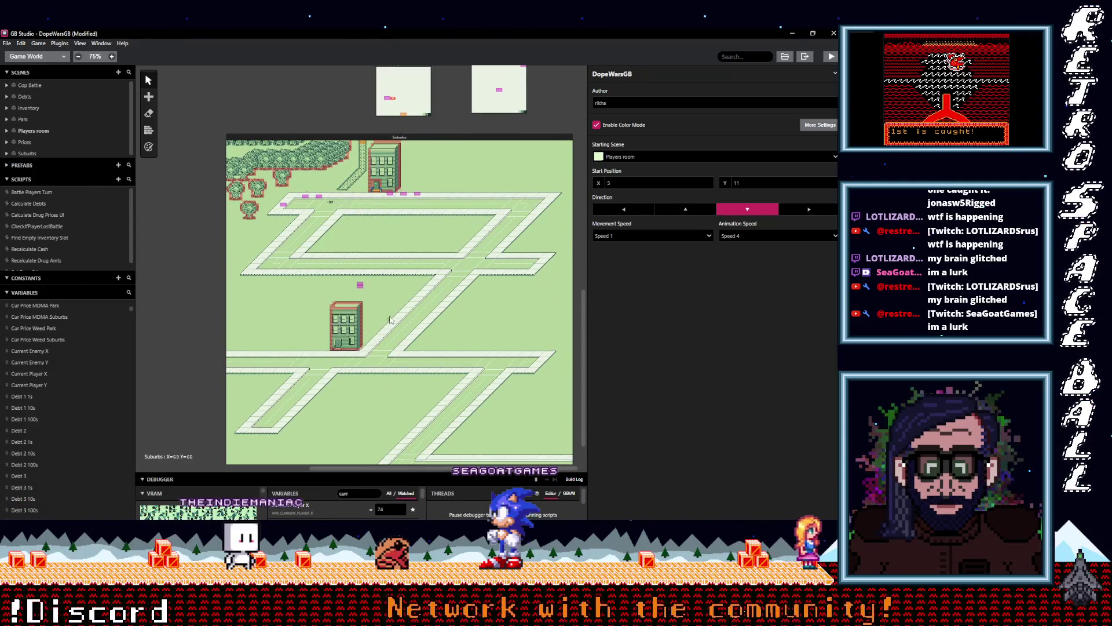
scroll(440, 315, up, 5)
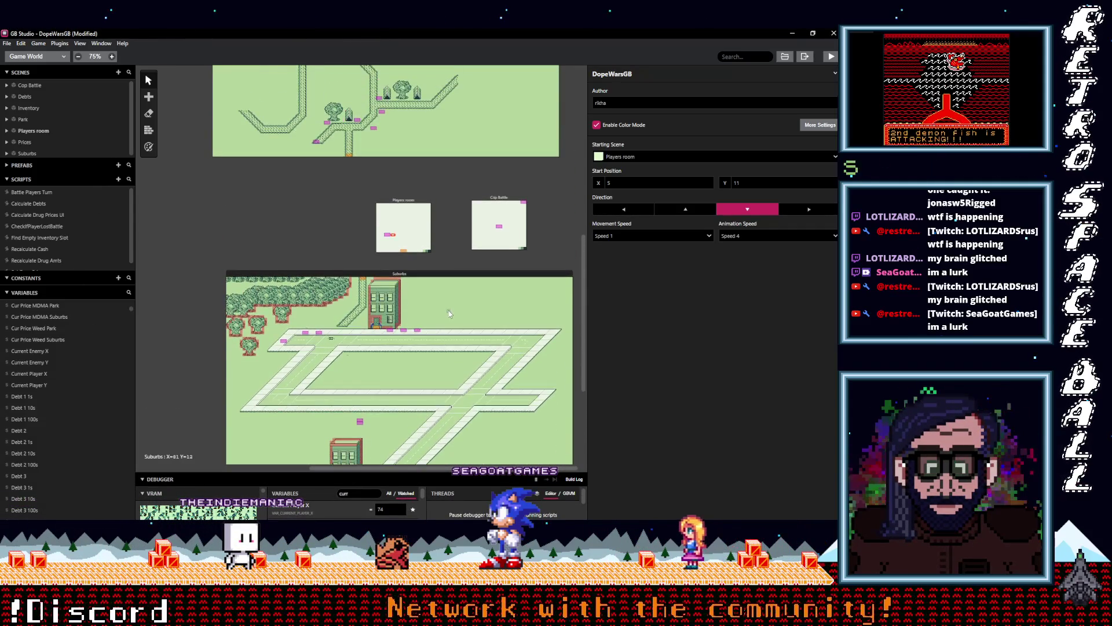
scroll(404, 329, down, 3)
click(360, 333)
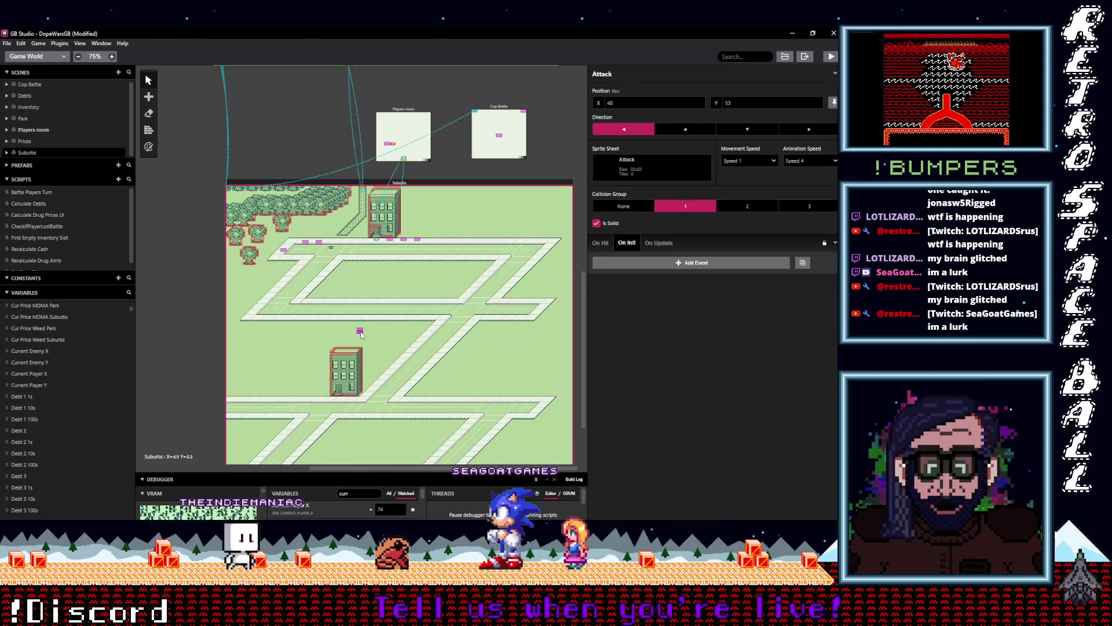
click(653, 244)
Step: Review the Attack actor's On Init and On Hit scripts, then show the cop's On Update script
click(603, 243)
click(625, 243)
click(605, 243)
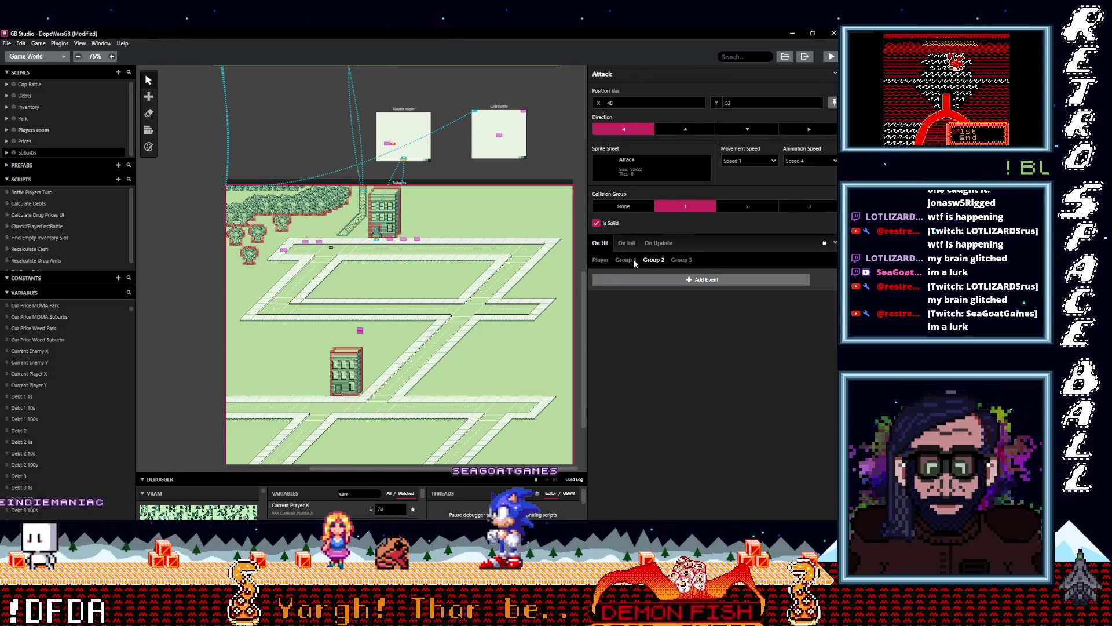
click(606, 262)
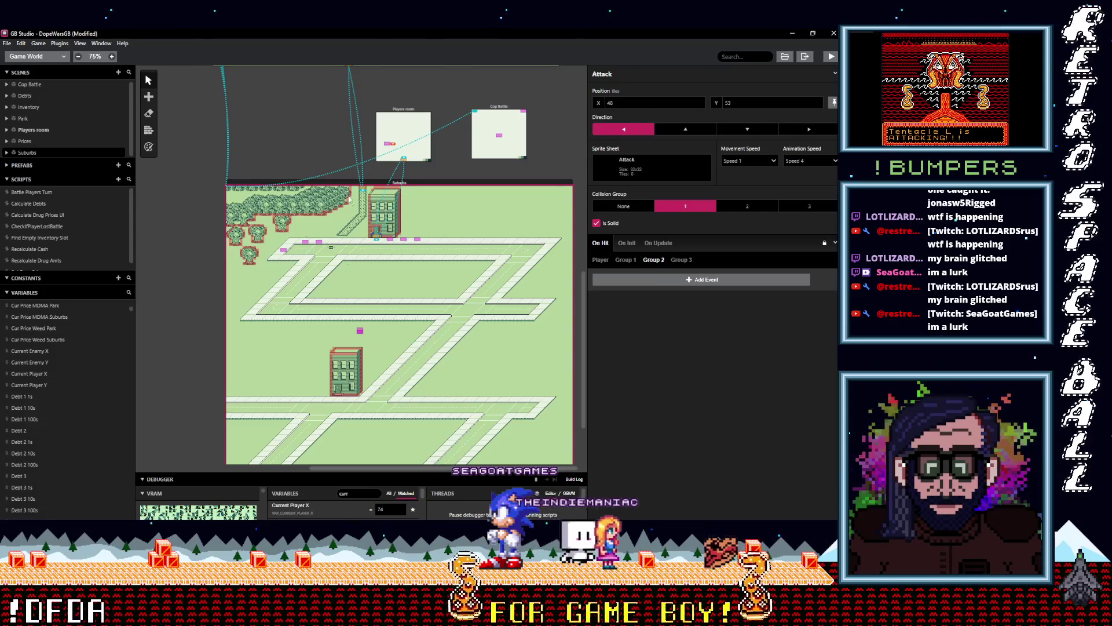
scroll(407, 347, down, 3)
scroll(367, 365, up, 5)
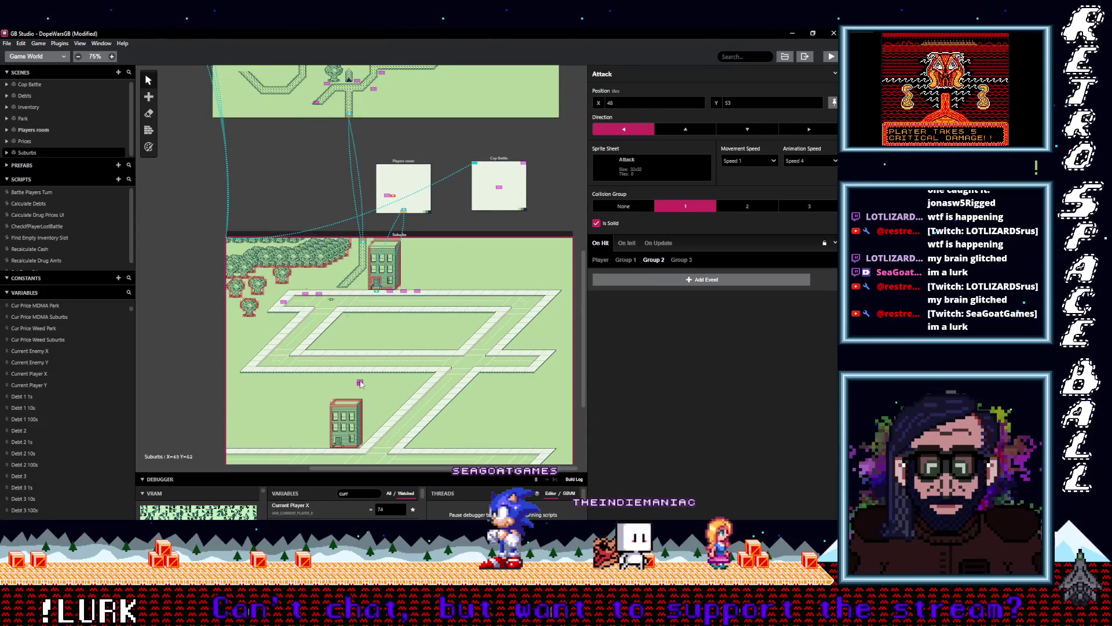
click(660, 243)
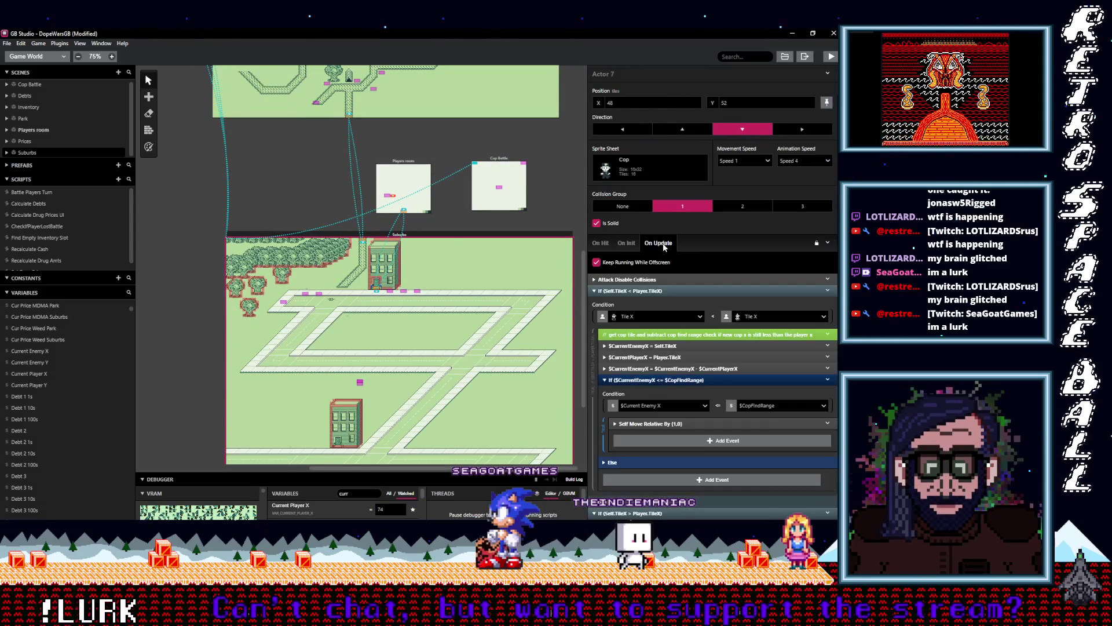
Step: In the cop's On Init $RNG <= 8 branch, duplicate the (15,22) Set Position event for Attack
click(631, 246)
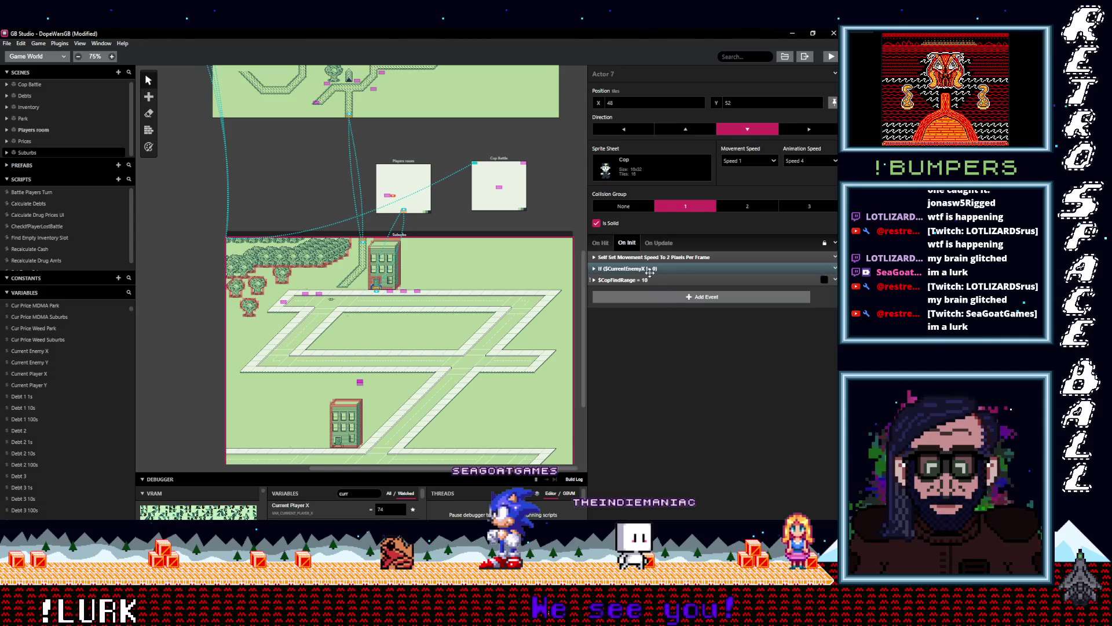
click(649, 268)
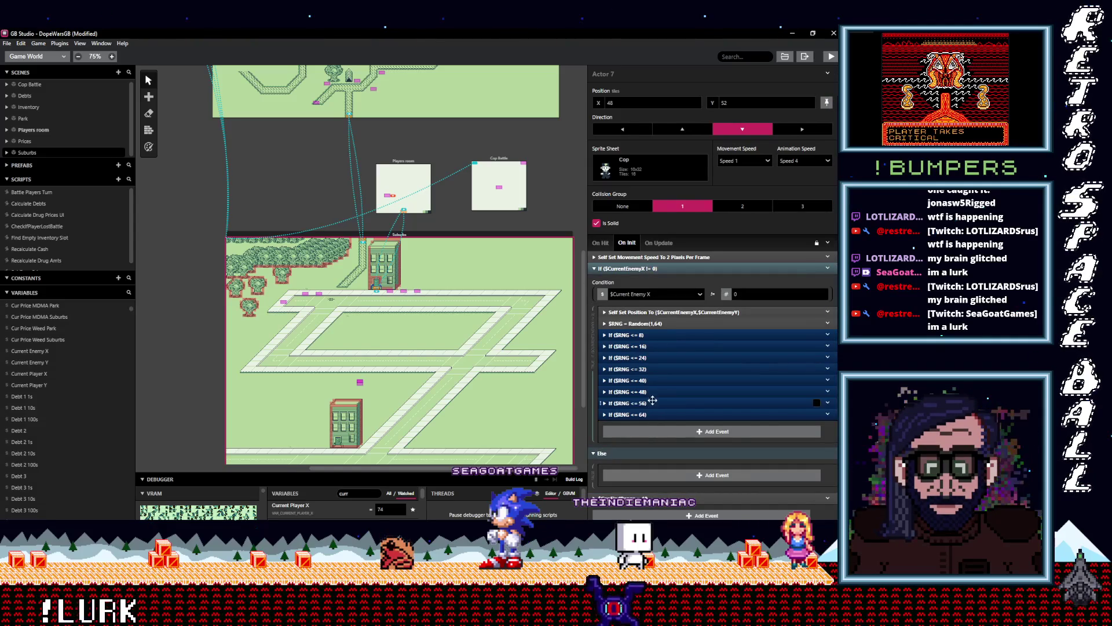
click(637, 335)
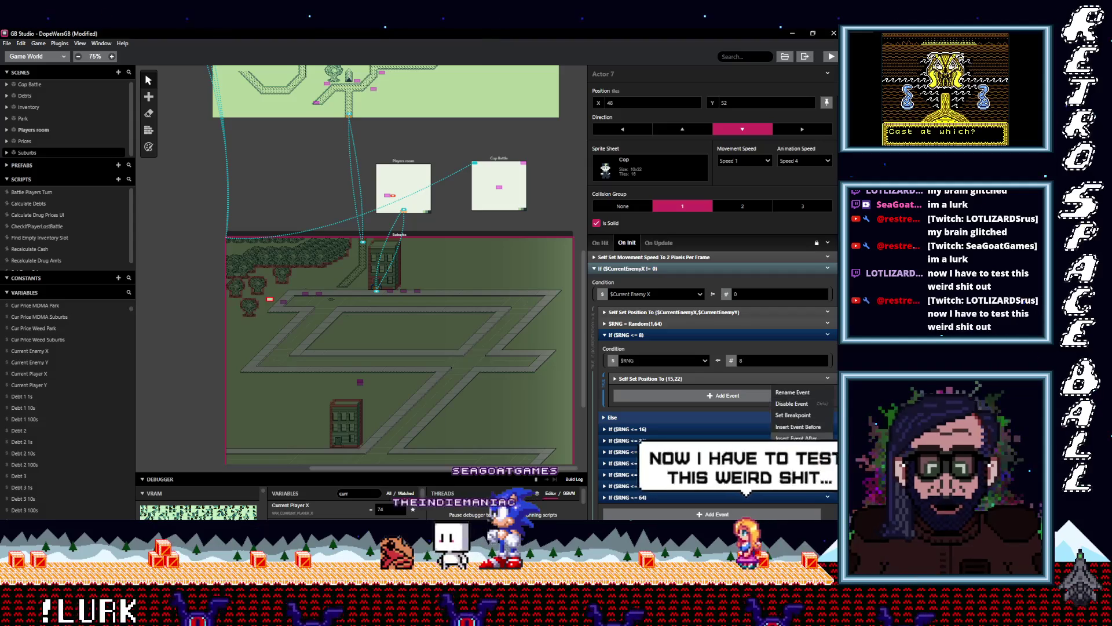
click(796, 449)
click(661, 391)
click(641, 417)
text(att)
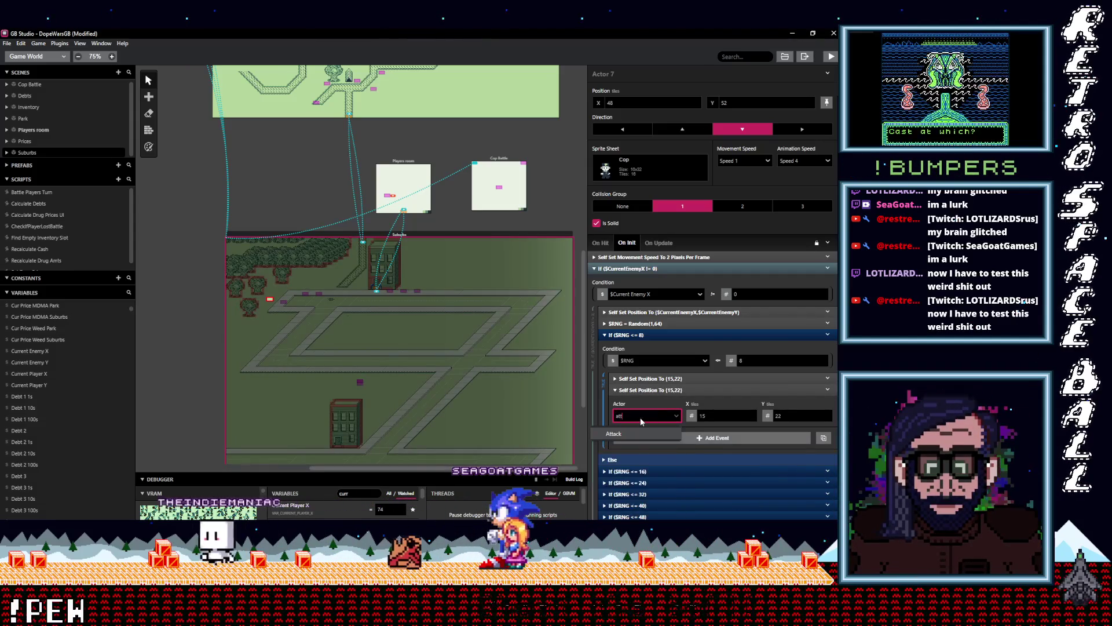
Step: Verify the Attack Set Position event's actor and (15,22) coordinates, then expand the $RNG <= 16 branch
click(655, 390)
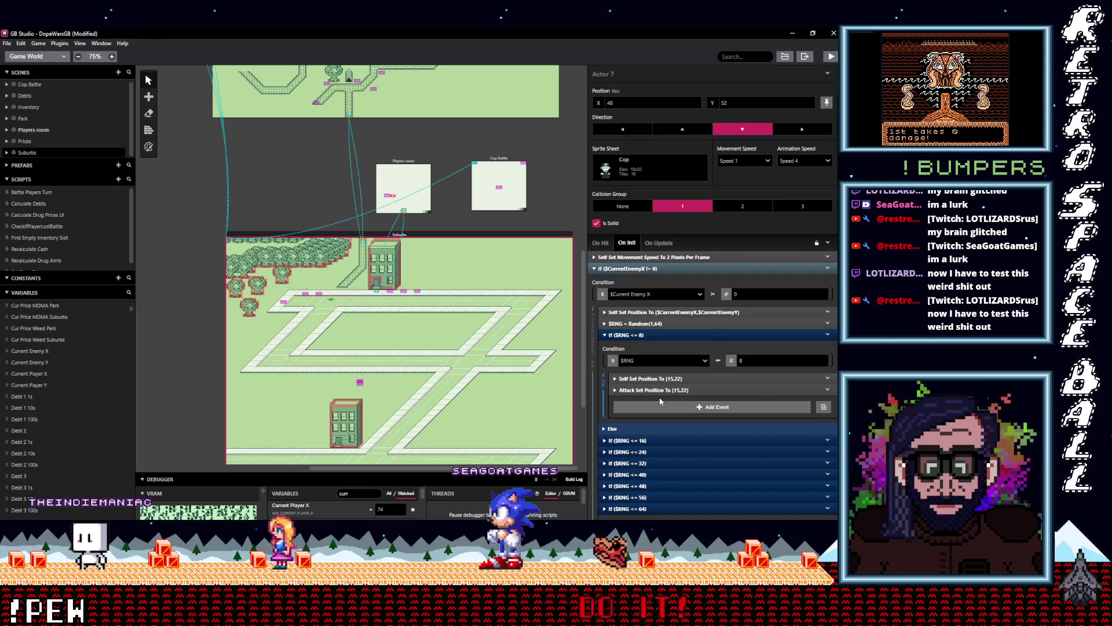
click(665, 388)
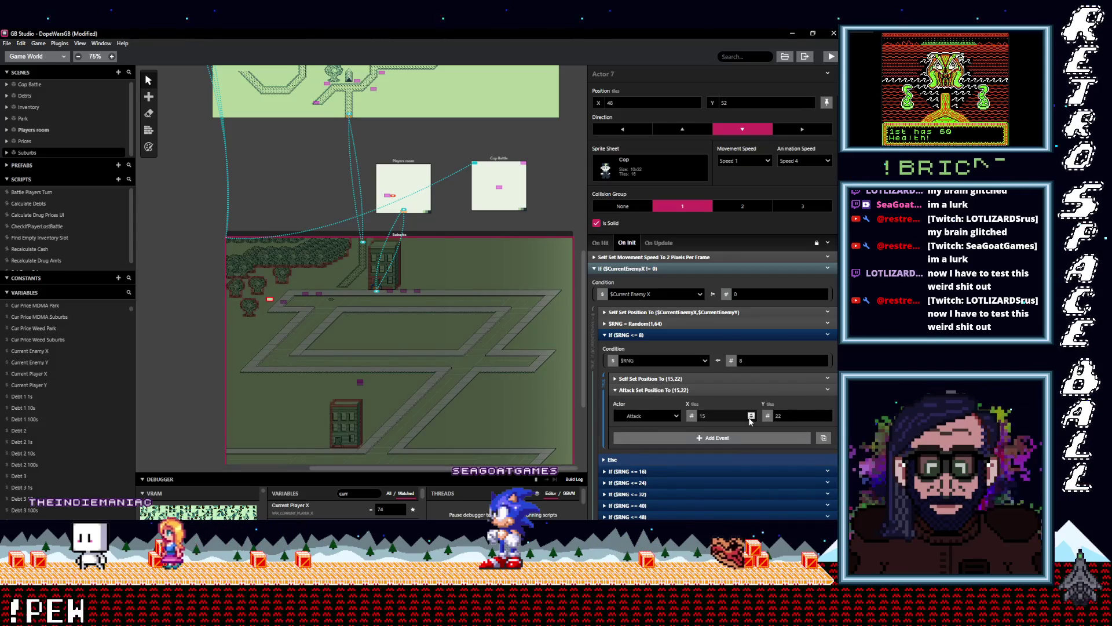
click(695, 391)
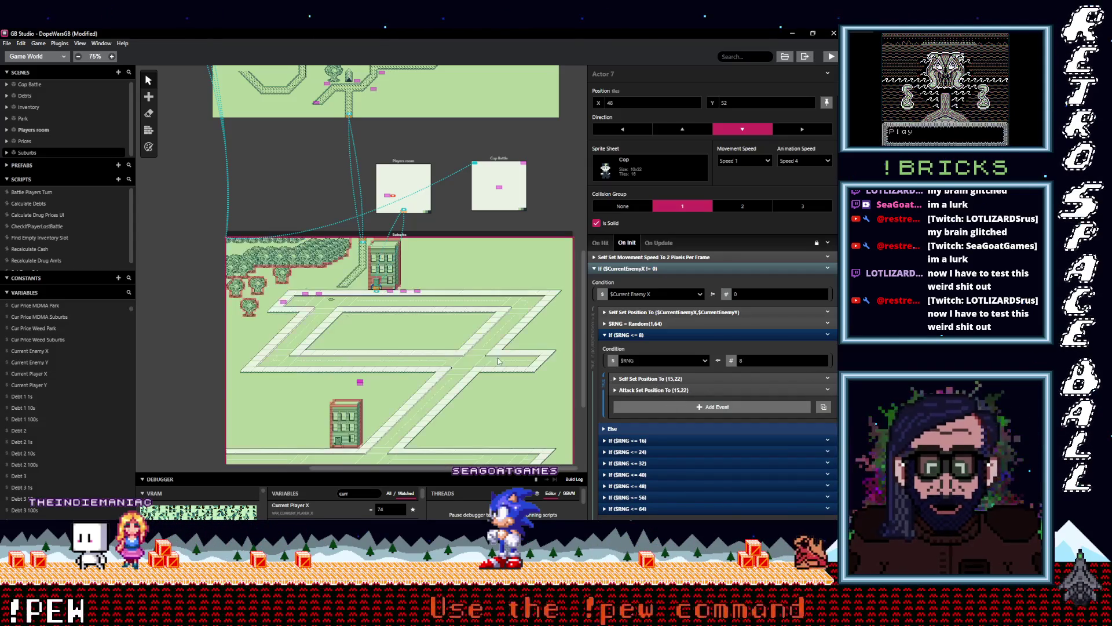
click(675, 390)
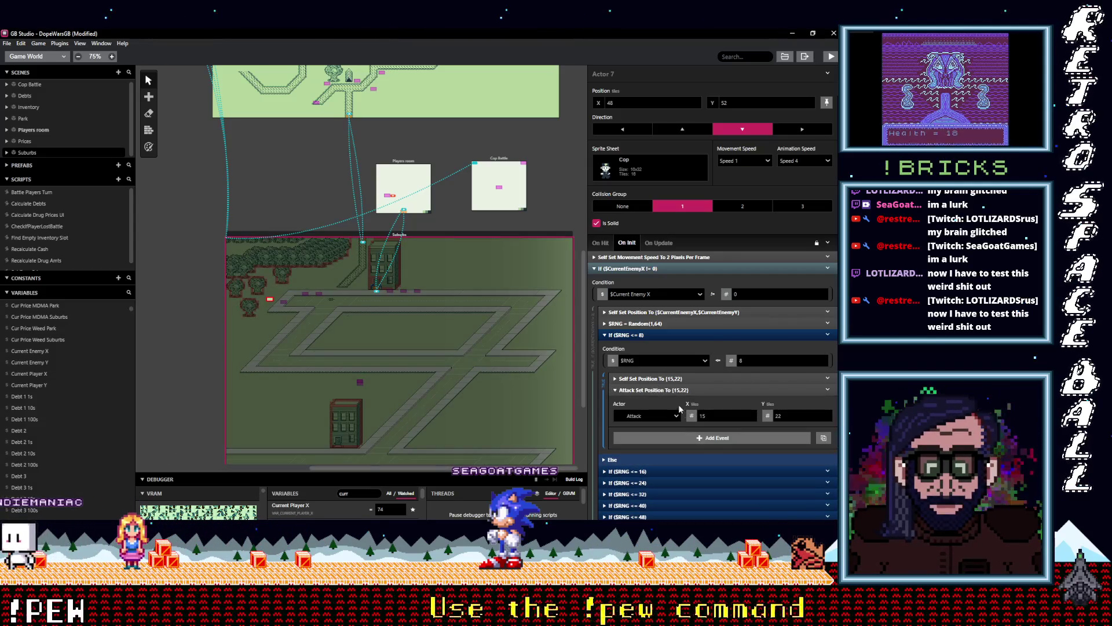
click(676, 390)
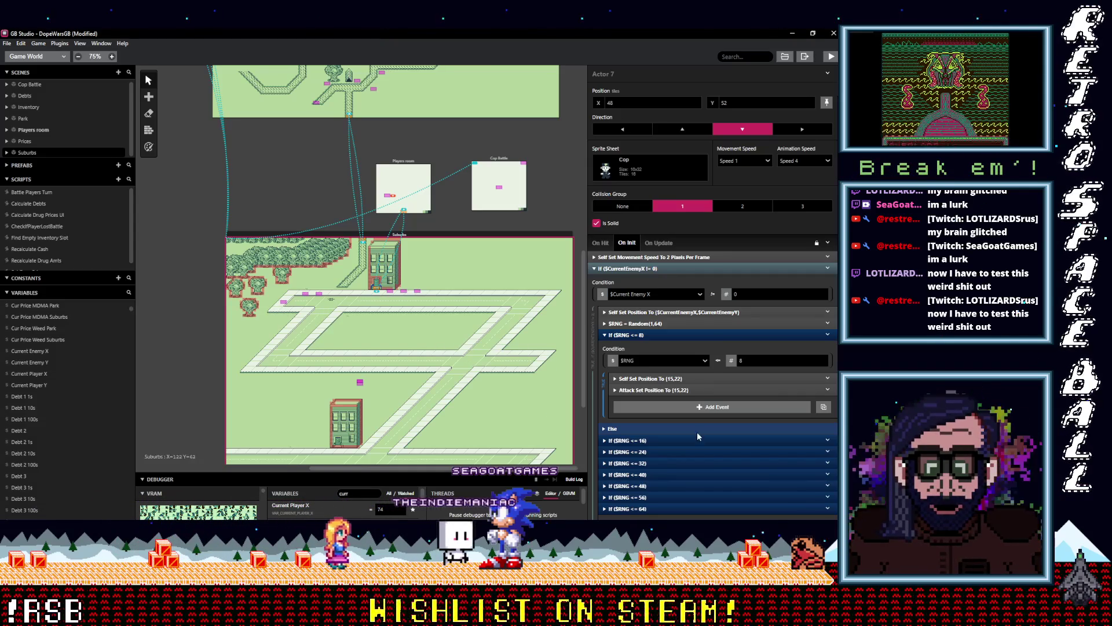
click(657, 442)
Step: Copy the (118,22) Set Position event and make the pasted copy move the Attack actor
scroll(654, 323, down, 3)
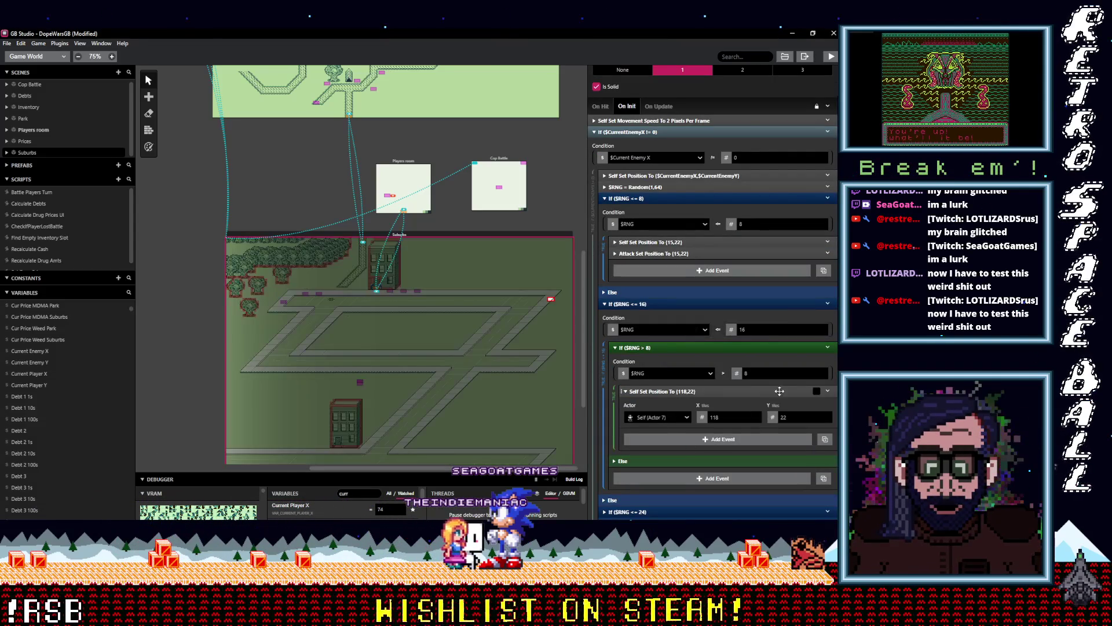
click(827, 392)
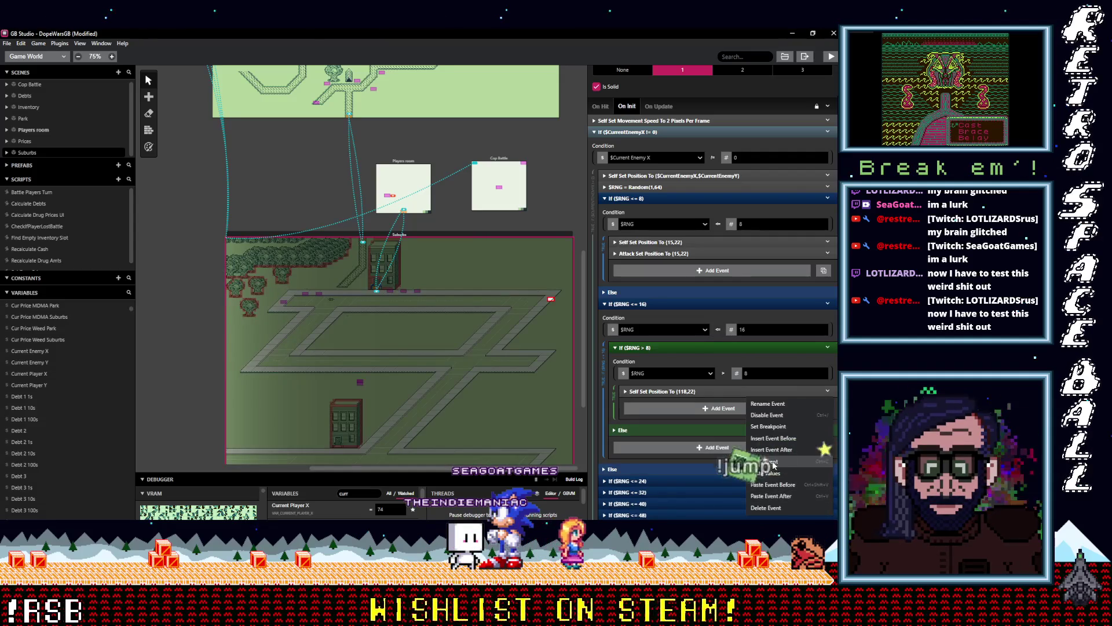
click(770, 447)
click(669, 408)
click(660, 429)
text(atta)
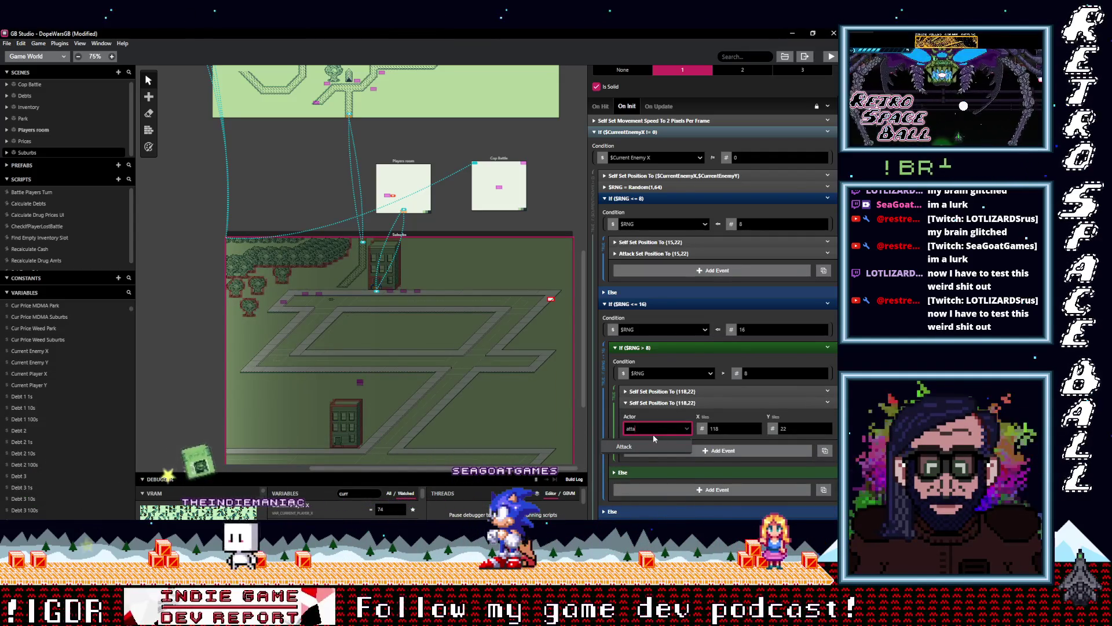
click(655, 446)
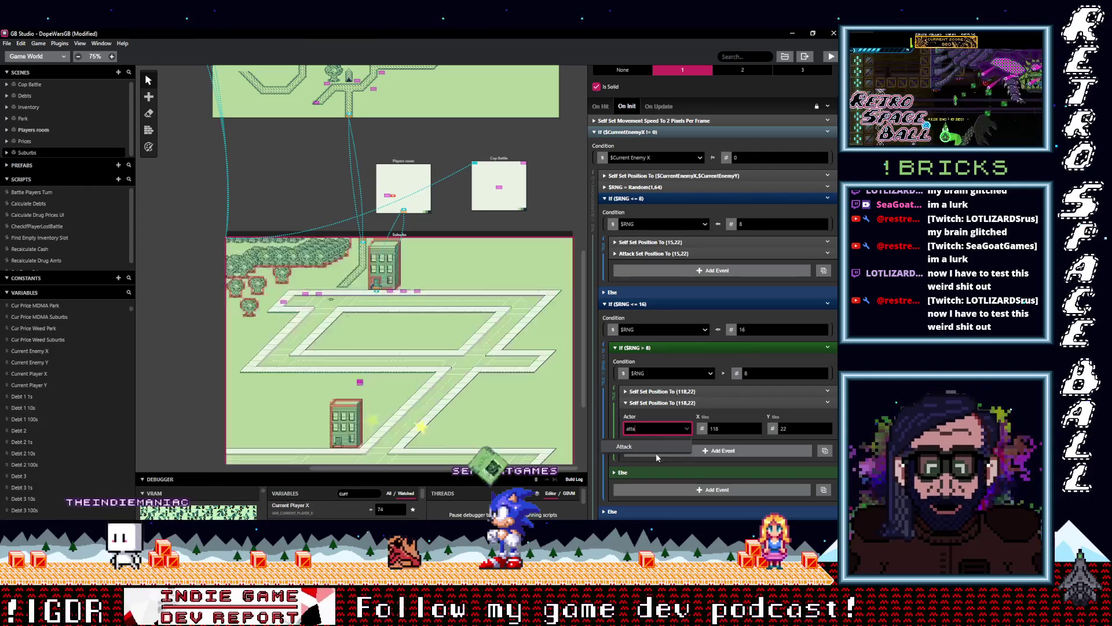
click(677, 404)
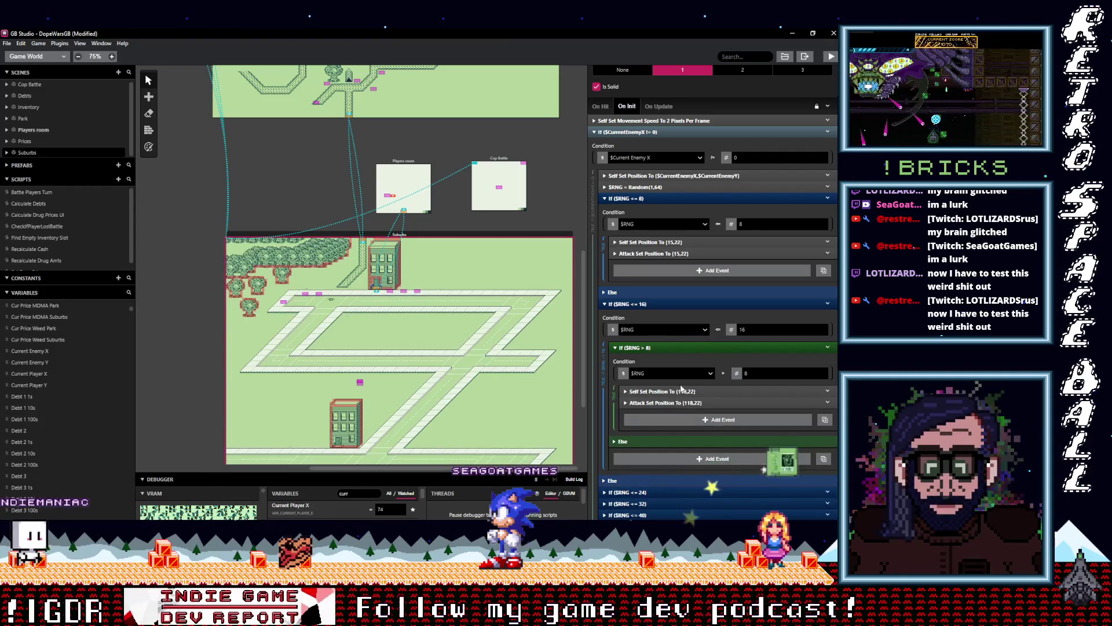
scroll(668, 389, down, 3)
Step: In the $RNG <= 24 branch, add an Attack copy of the (91,48) Set Position event
click(662, 356)
scroll(671, 384, down, 3)
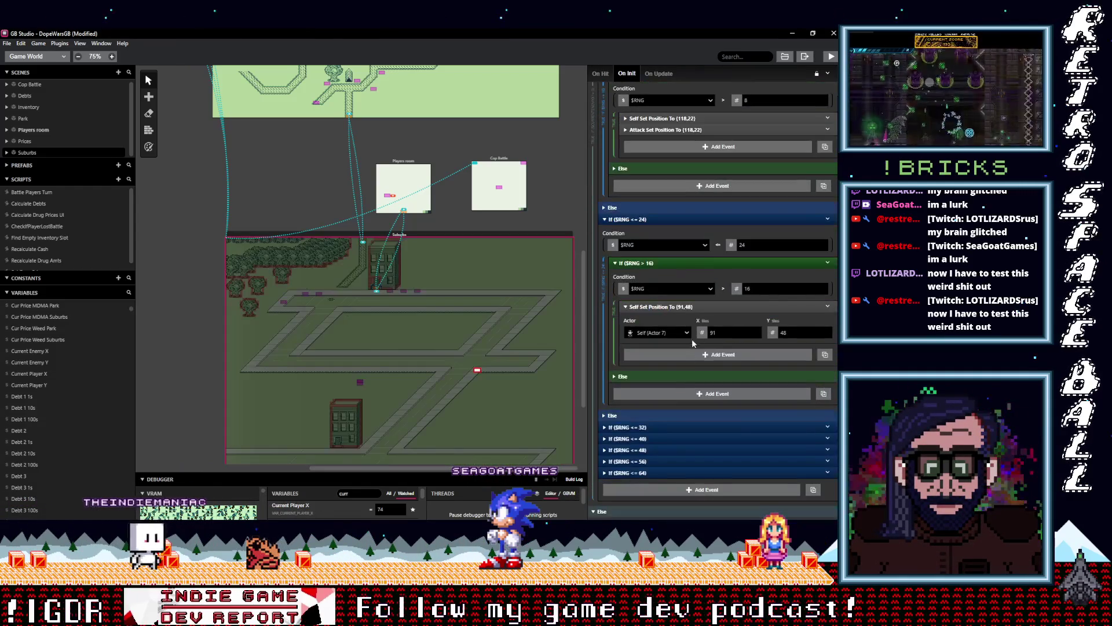
click(829, 307)
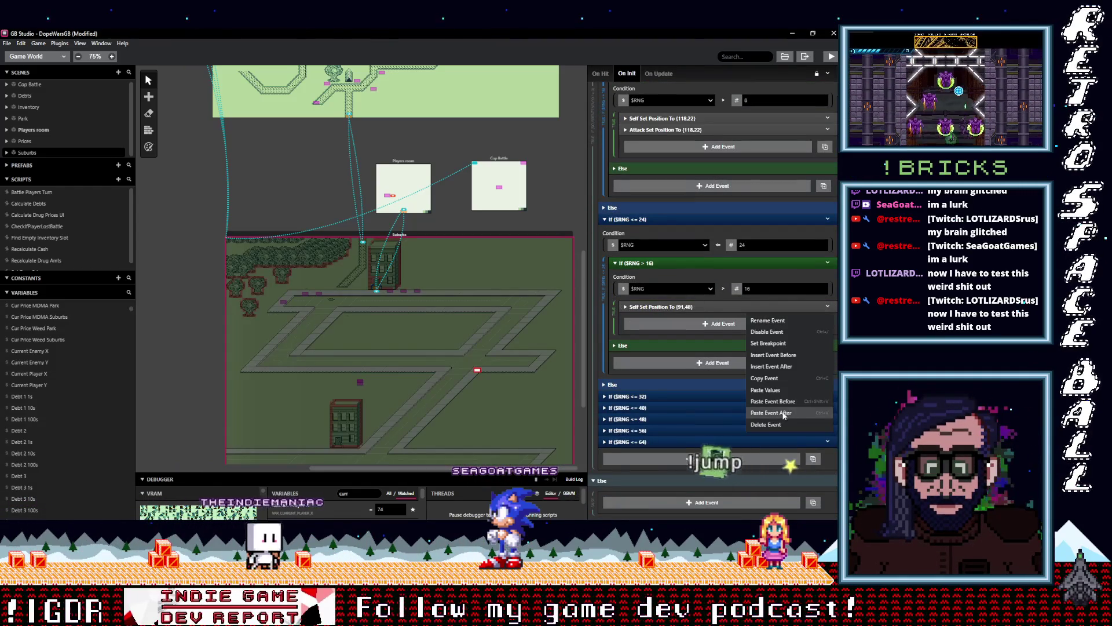
click(765, 378)
click(654, 323)
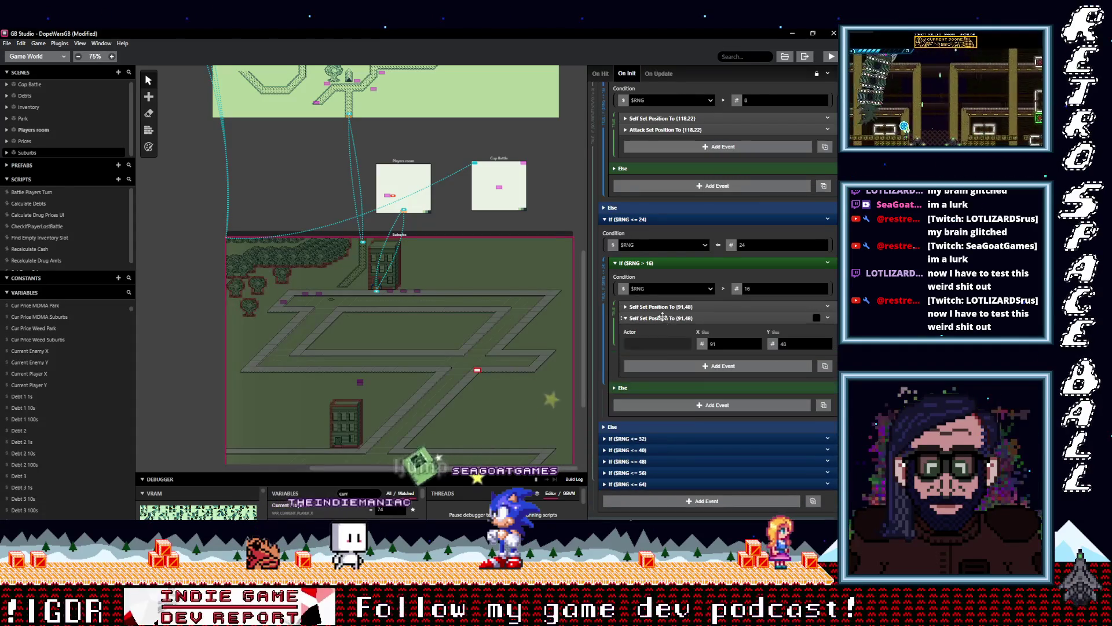
click(663, 344)
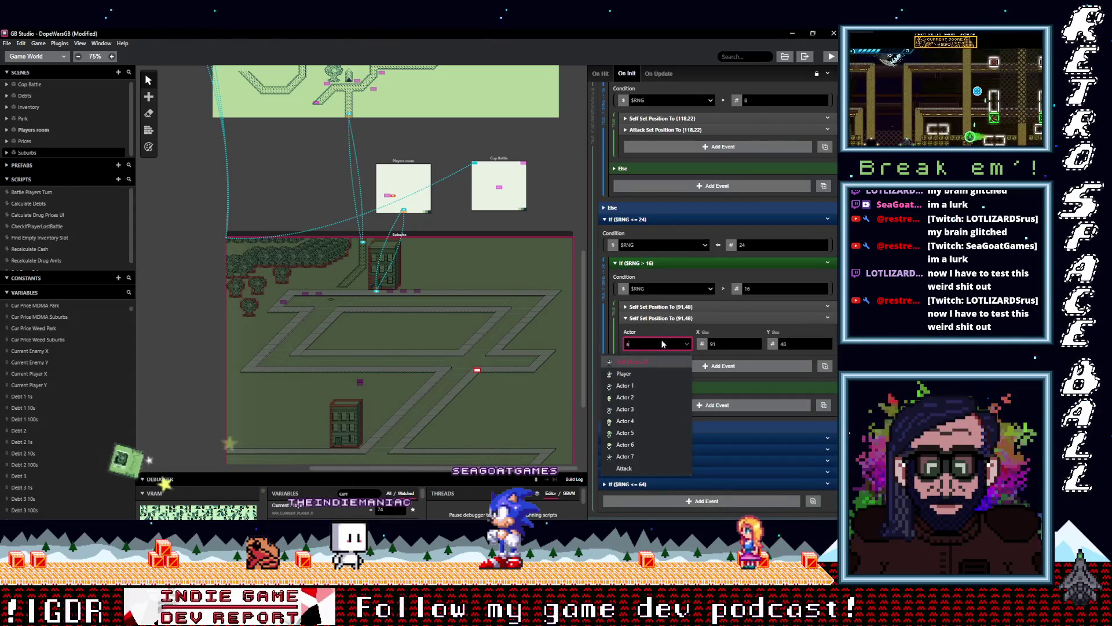
text(Attack)
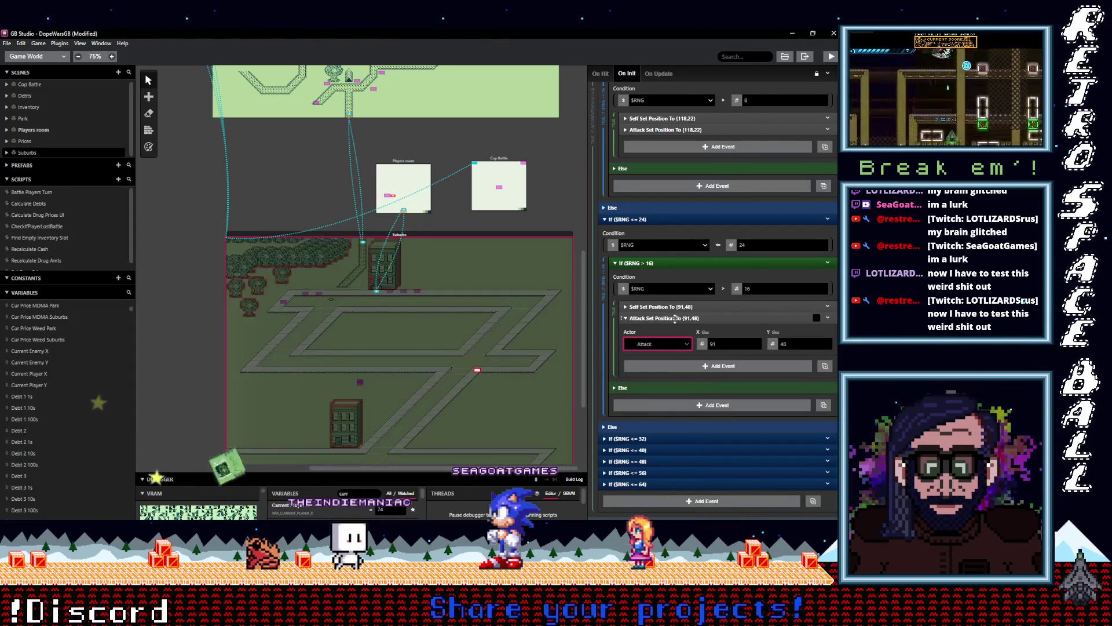
click(649, 363)
Step: In the $RNG <= 32 branch, duplicate the (34,78) Set Position event for the Attack actor
click(648, 408)
scroll(649, 408, down, 3)
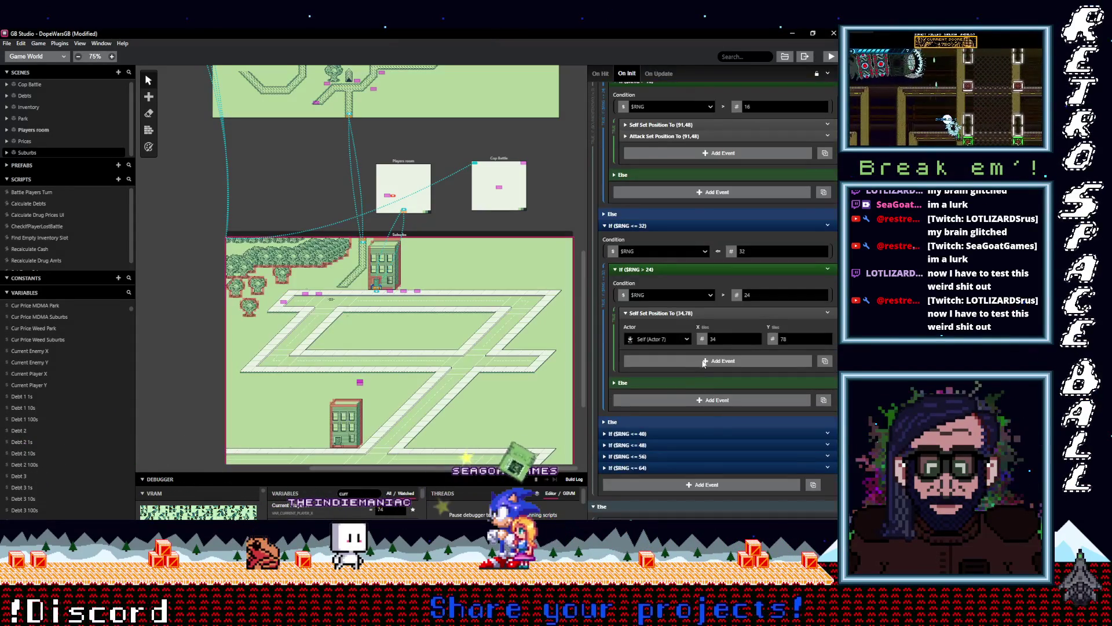
click(828, 313)
click(772, 419)
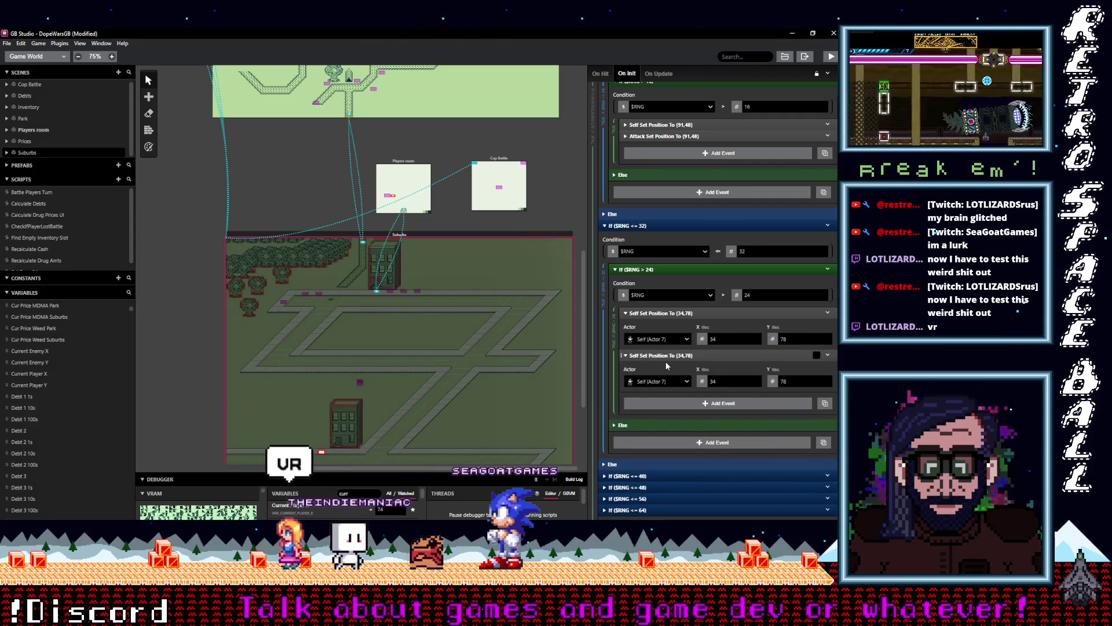
click(658, 383)
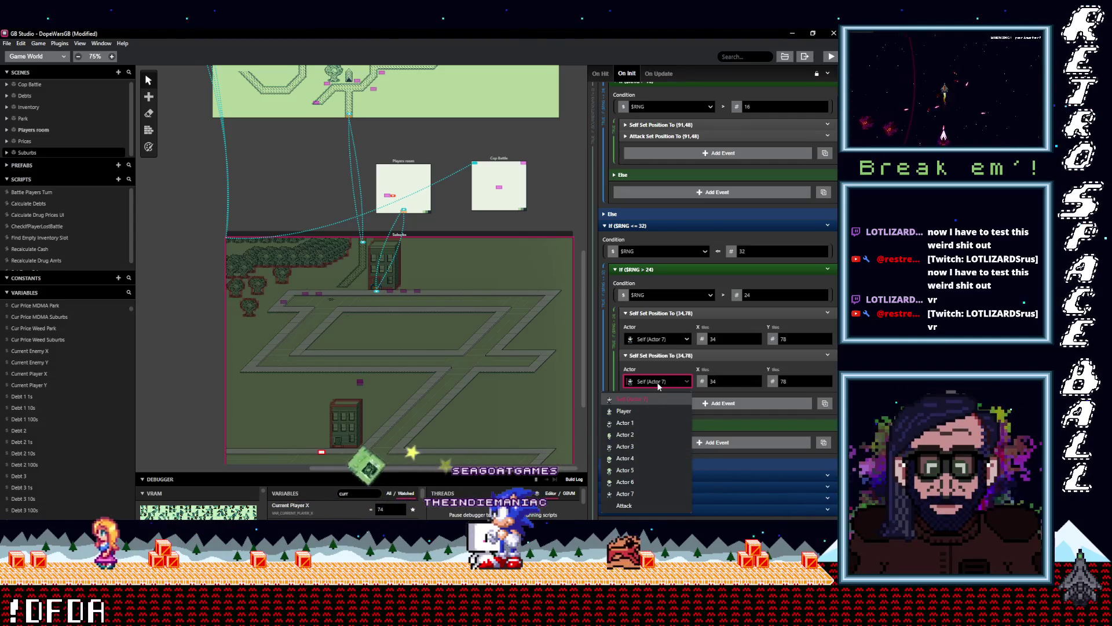
text(att)
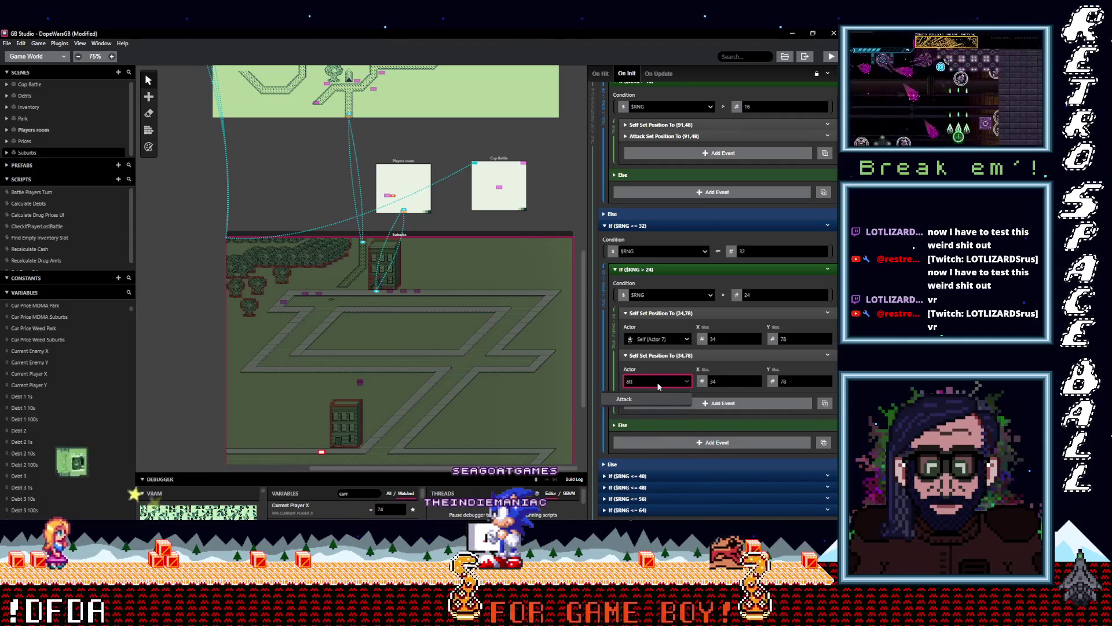
click(650, 397)
scroll(660, 385, down, 2)
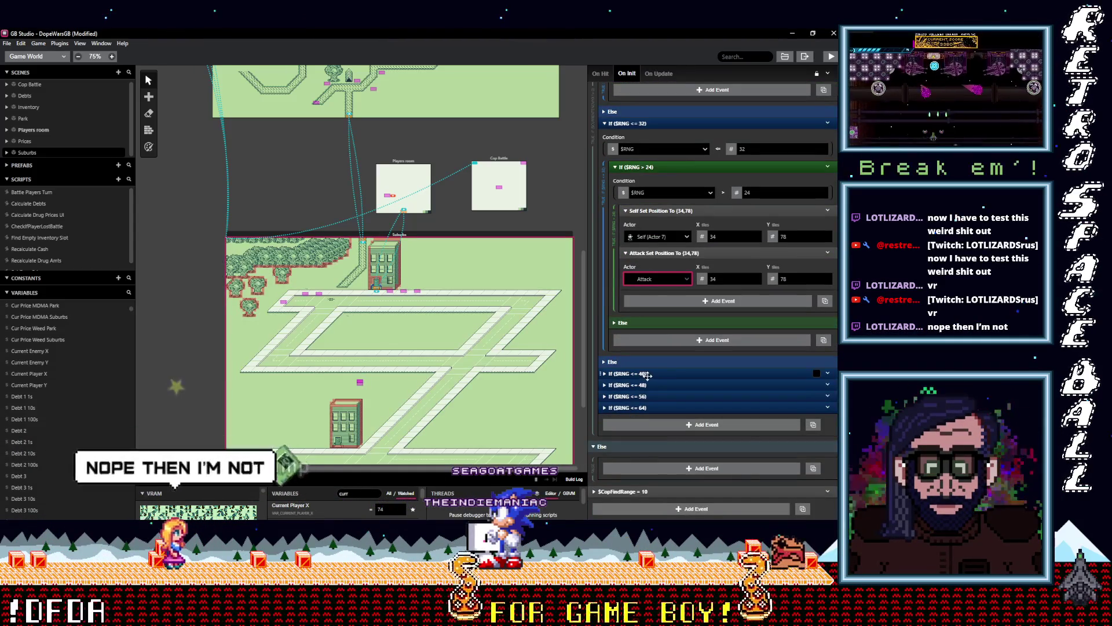
Step: In the $RNG <= 40 branch, add an Attack copy of the (40,104) Set Position event
click(660, 373)
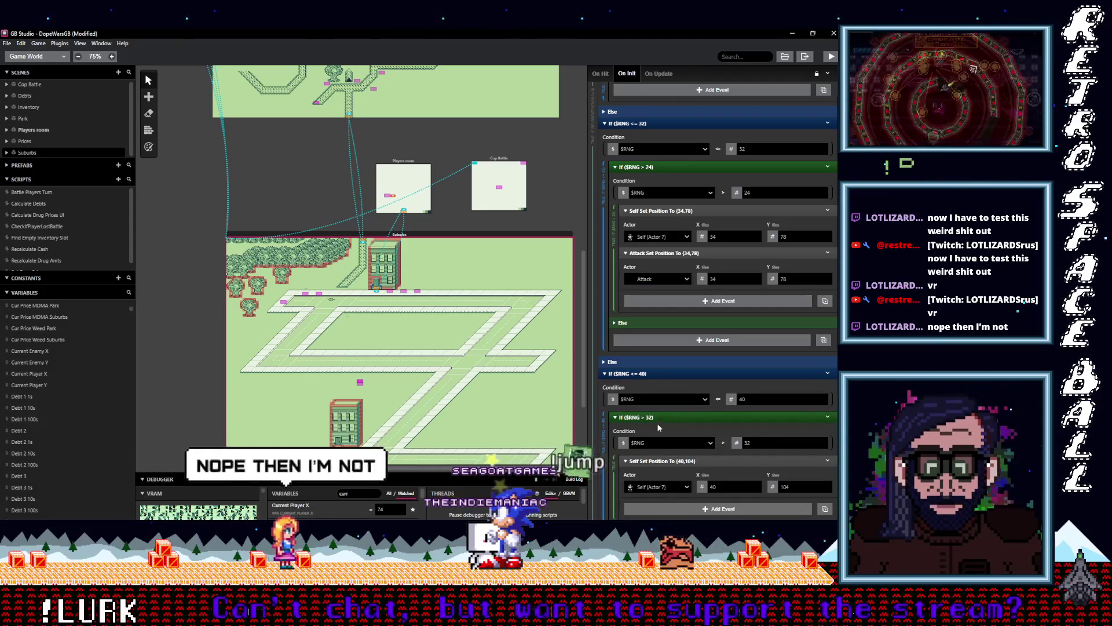
scroll(662, 426, down, 2)
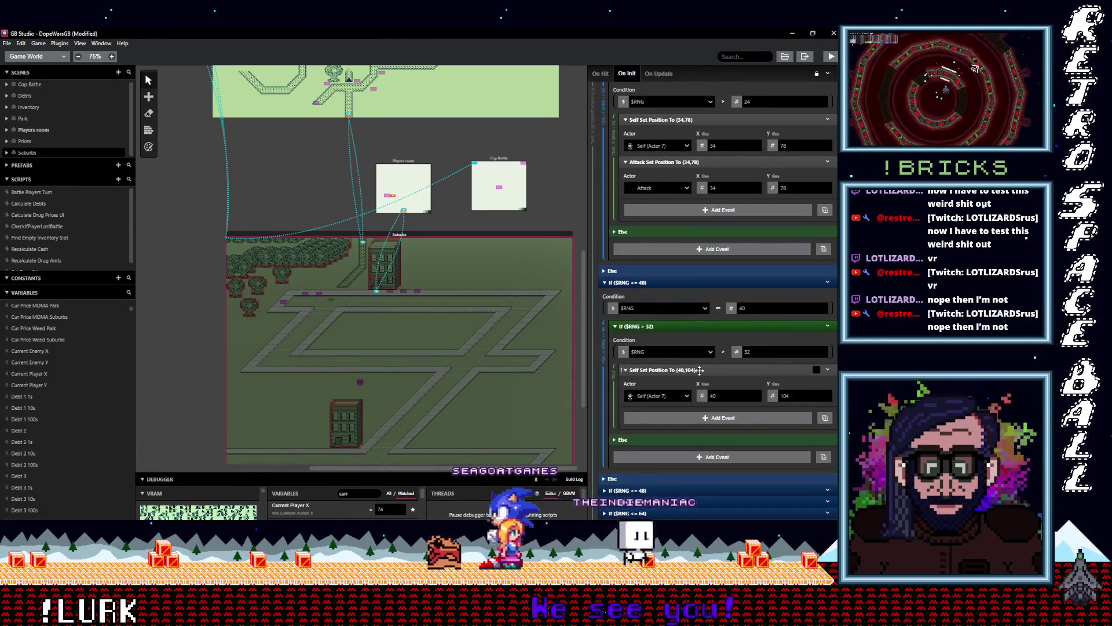
click(699, 370)
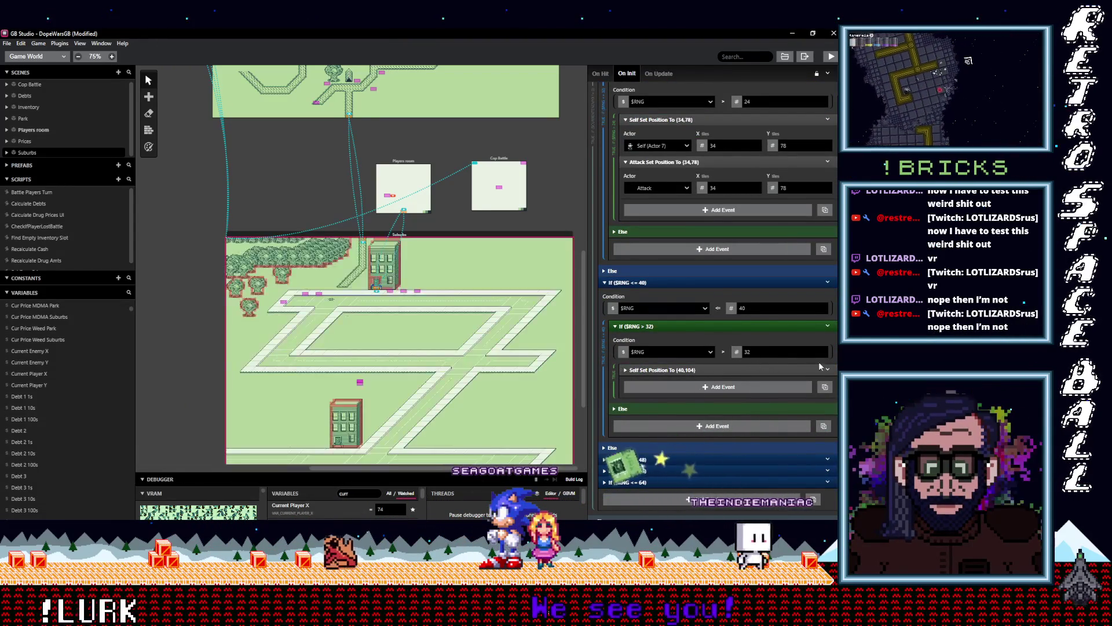
click(828, 369)
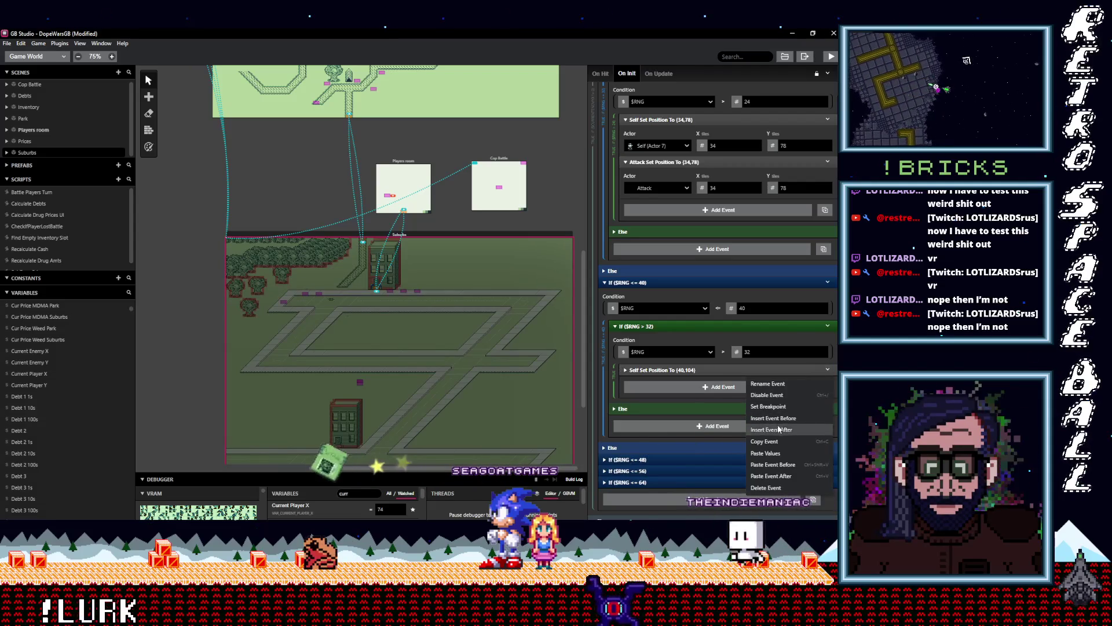
click(679, 394)
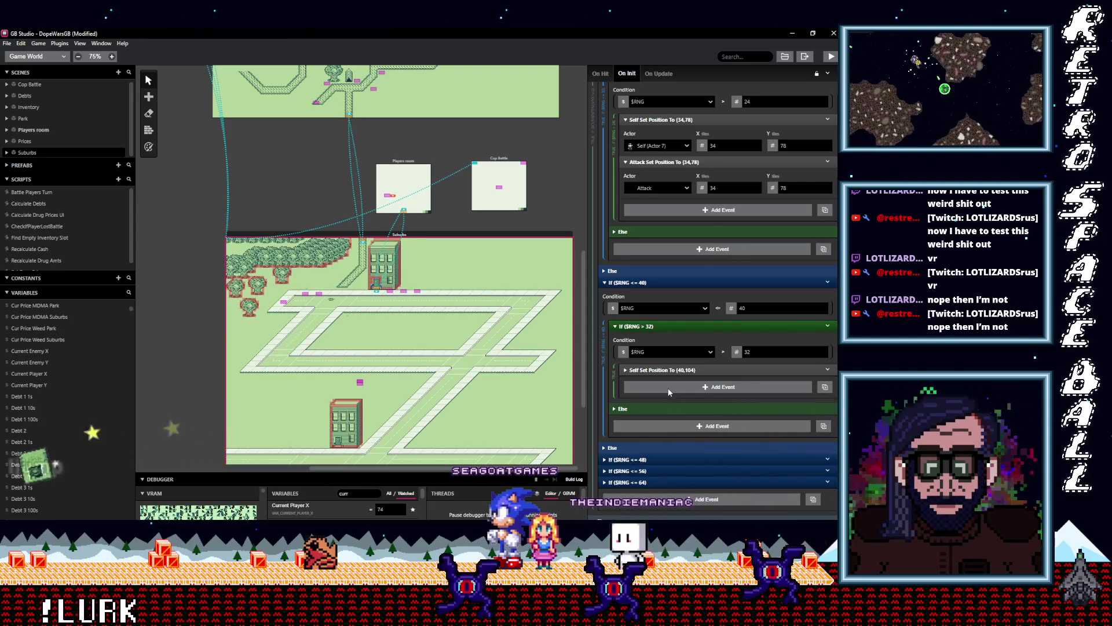
click(667, 387)
click(656, 408)
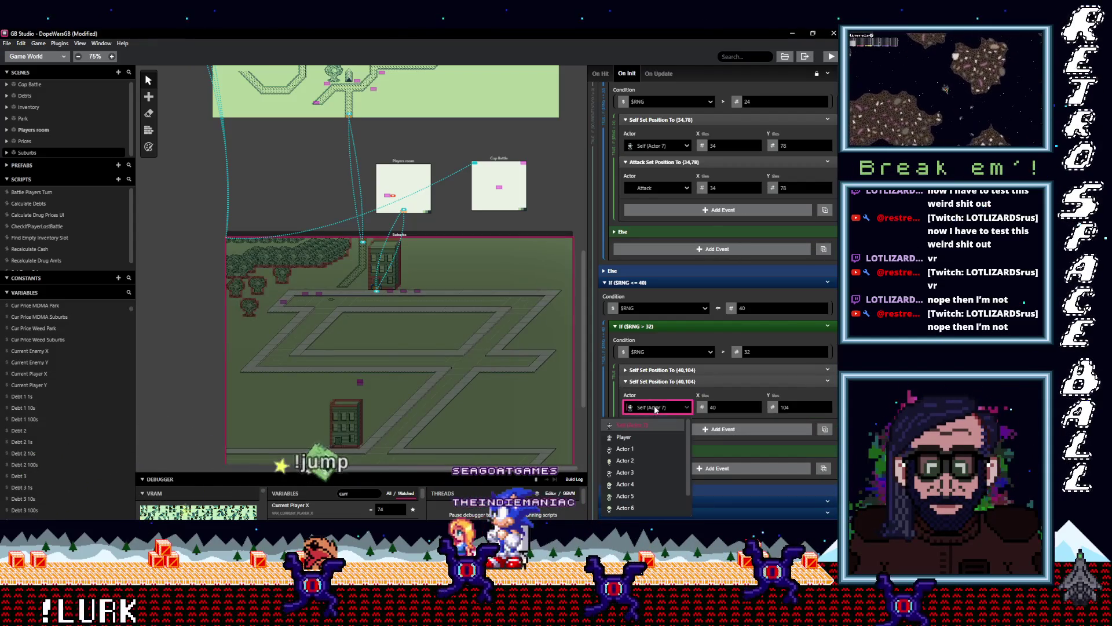
text(at)
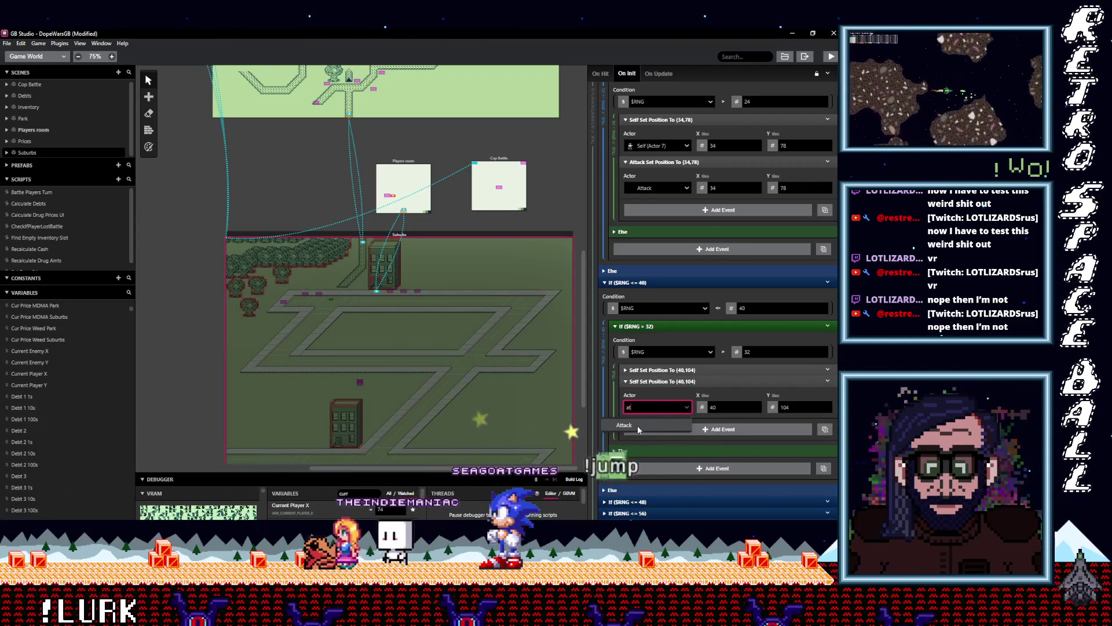
click(640, 427)
click(665, 384)
scroll(658, 391, down, 2)
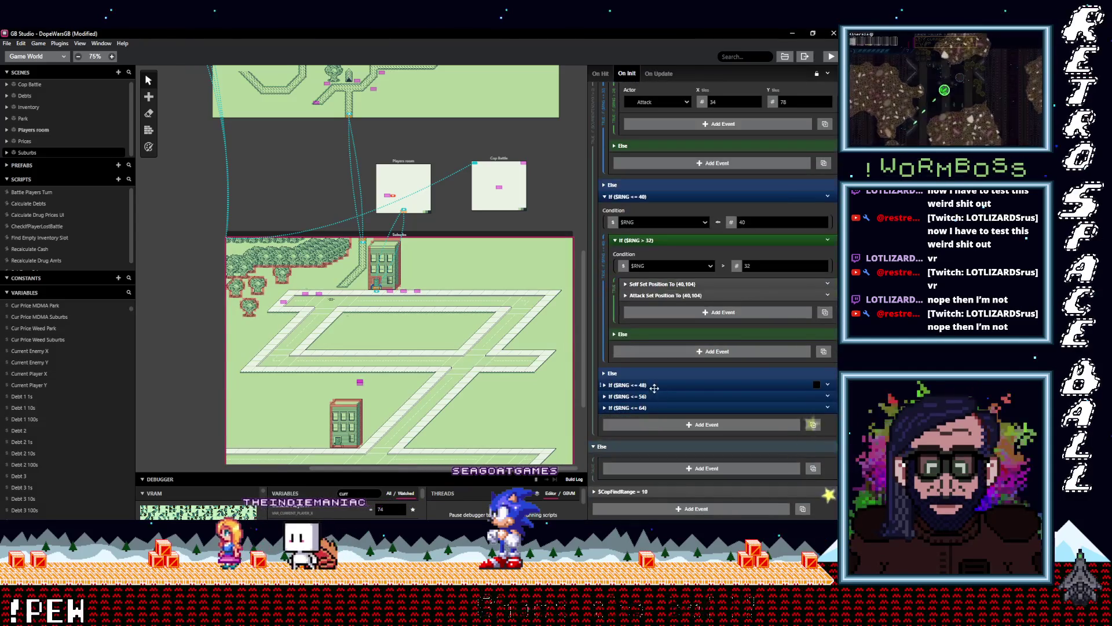
Step: In the $RNG <= 48 branch, duplicate the (9,49) Set Position event and set it to Attack
click(655, 387)
scroll(692, 401, down, 3)
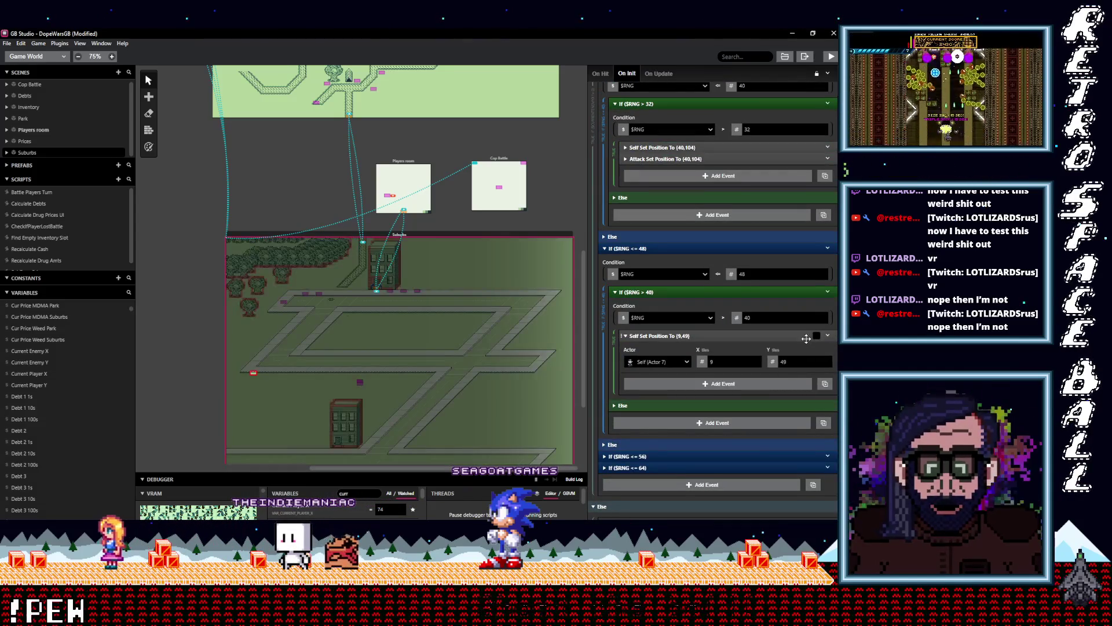
click(776, 335)
click(827, 335)
click(776, 407)
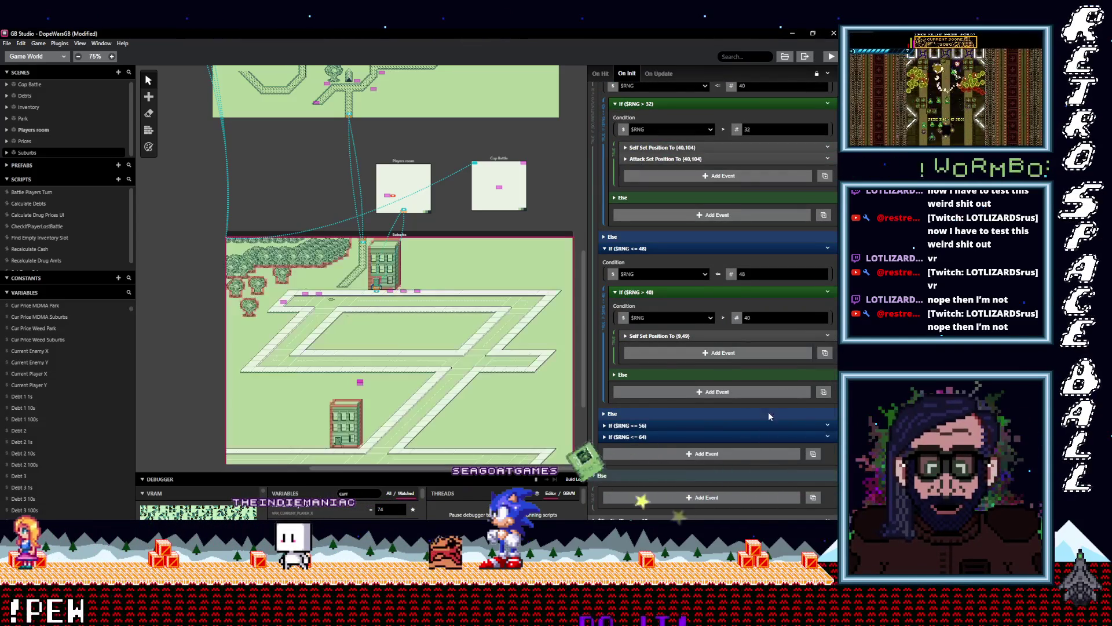
alt+click(652, 354)
click(661, 375)
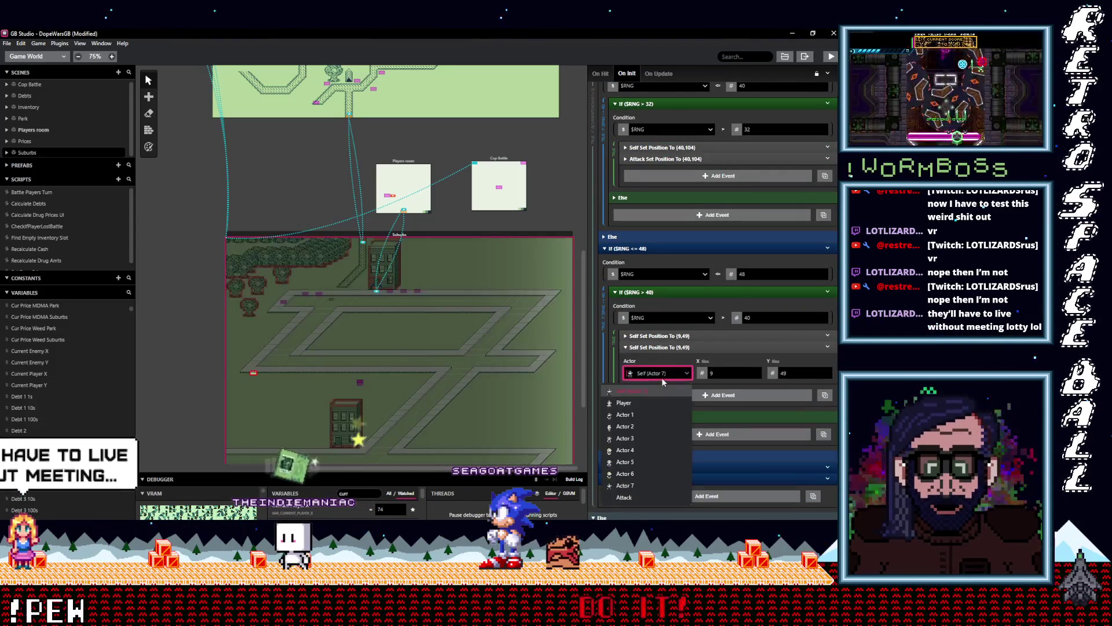
text(atta)
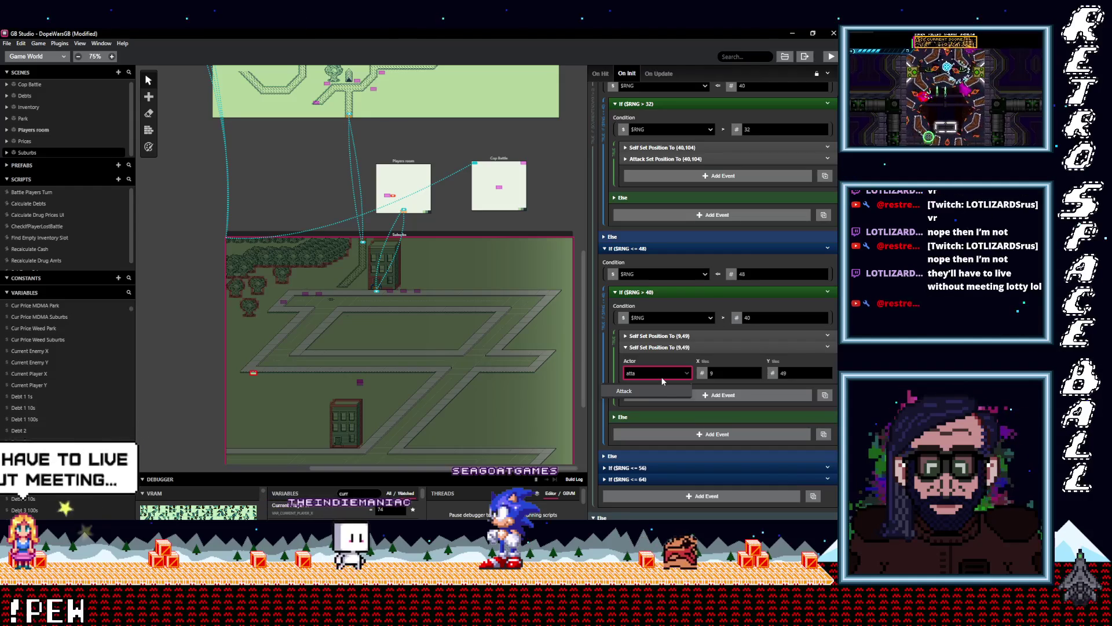
key(Return)
click(688, 348)
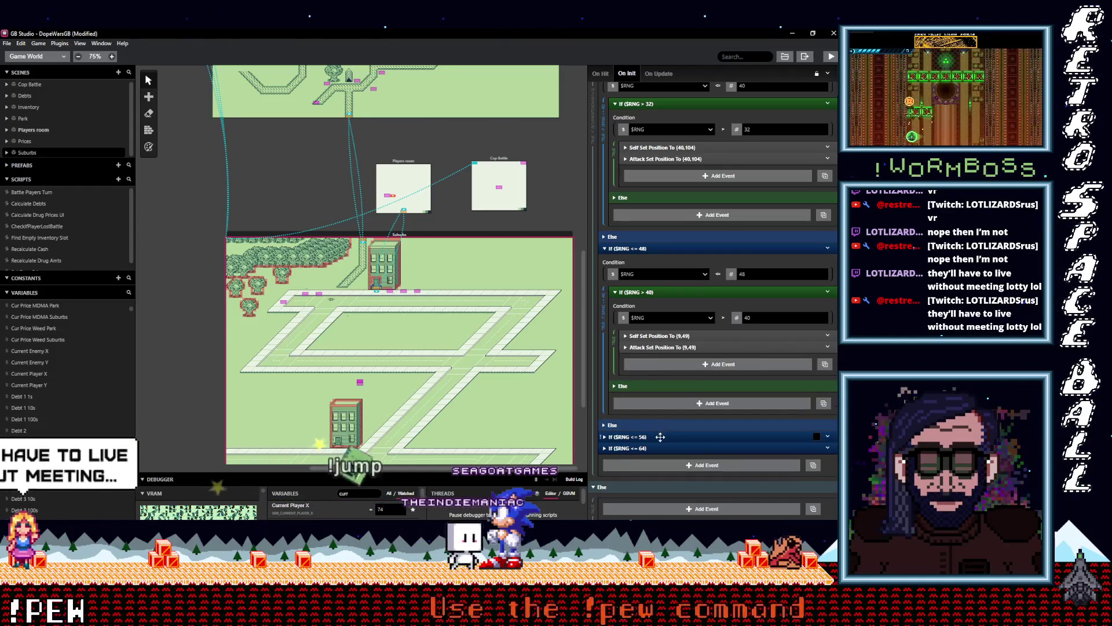
Step: In the $RNG <= 56 branch, add an Attack copy of the (9,108) Set Position event
click(695, 437)
scroll(774, 378, down, 2)
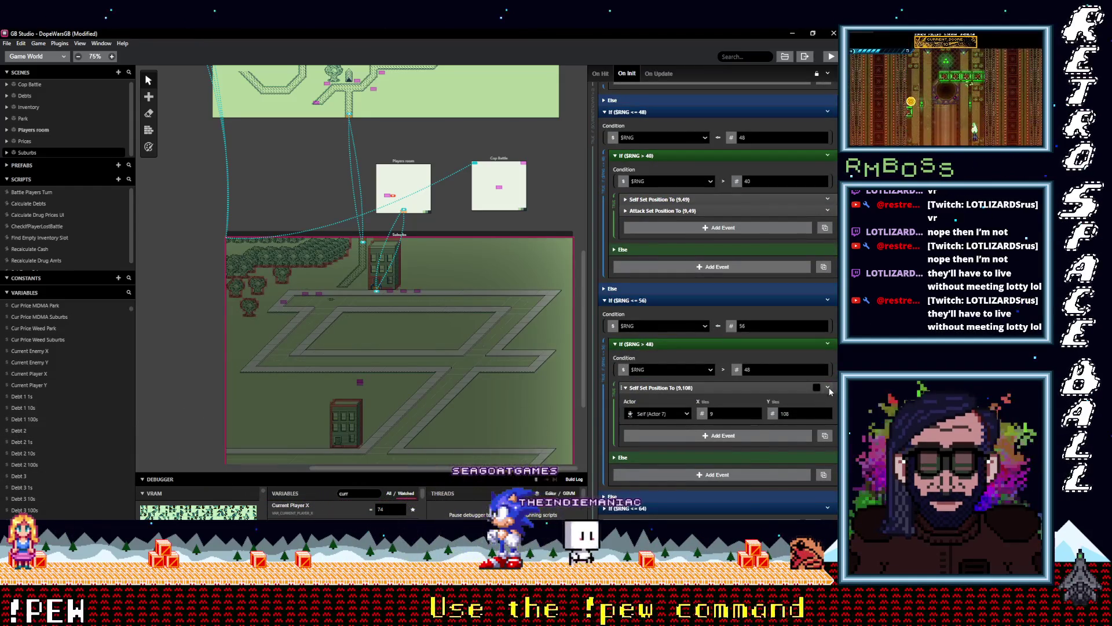
click(828, 387)
click(765, 459)
key(ctrl+v)
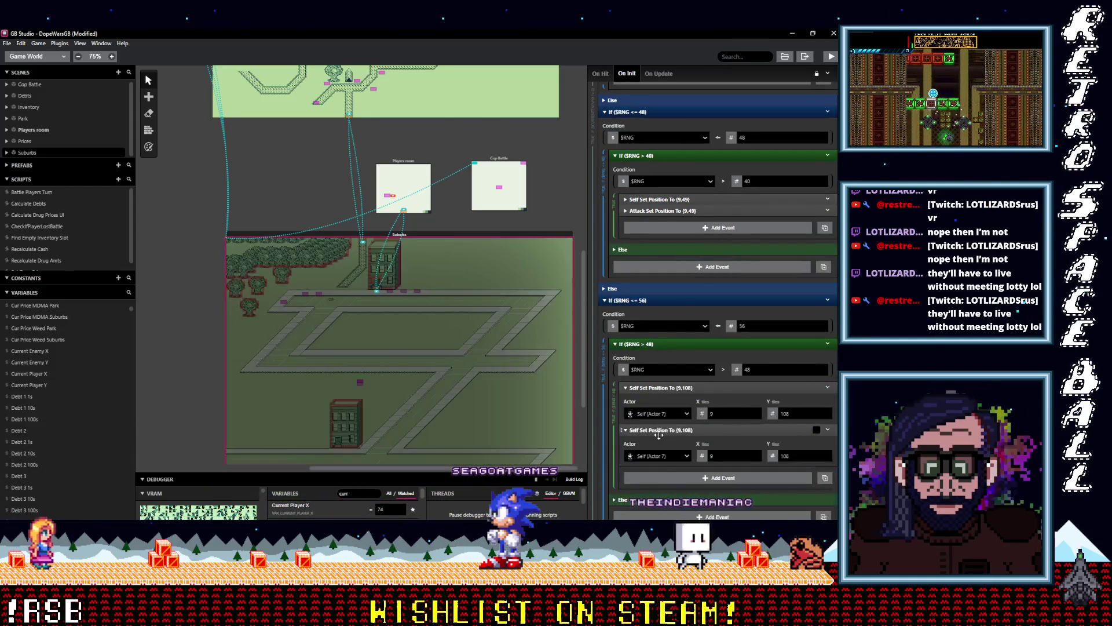
click(658, 457)
key(Up)
key(Return)
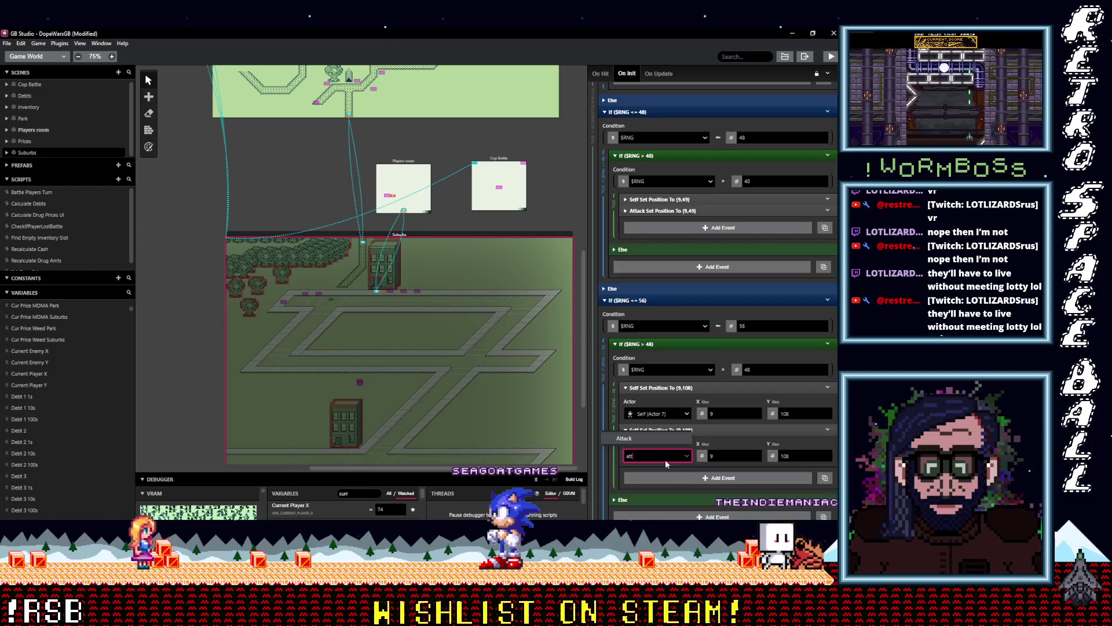
scroll(683, 408, down, 3)
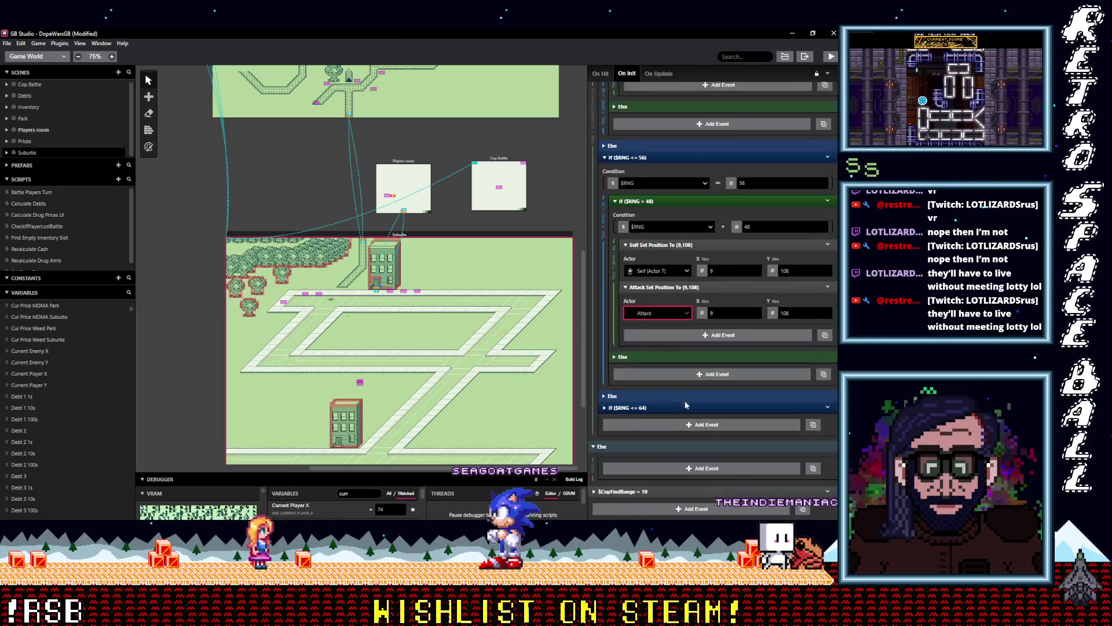
Step: In the $RNG <= 64 branch, add an Attack copy of the (95,108) Set Position event
click(685, 405)
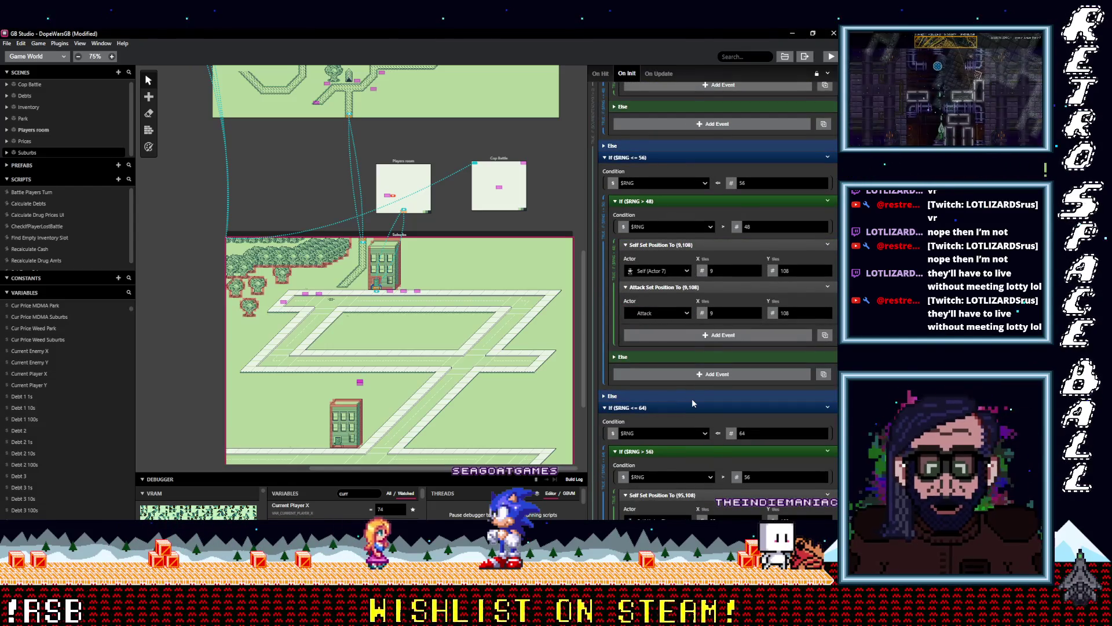
scroll(693, 398, down, 3)
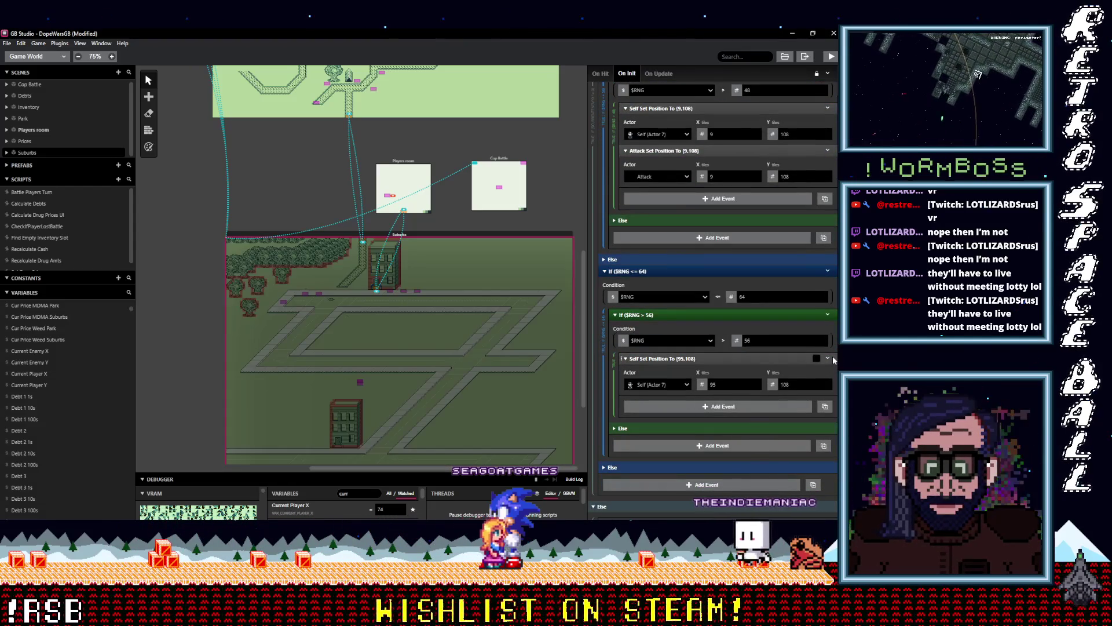
click(827, 359)
click(771, 433)
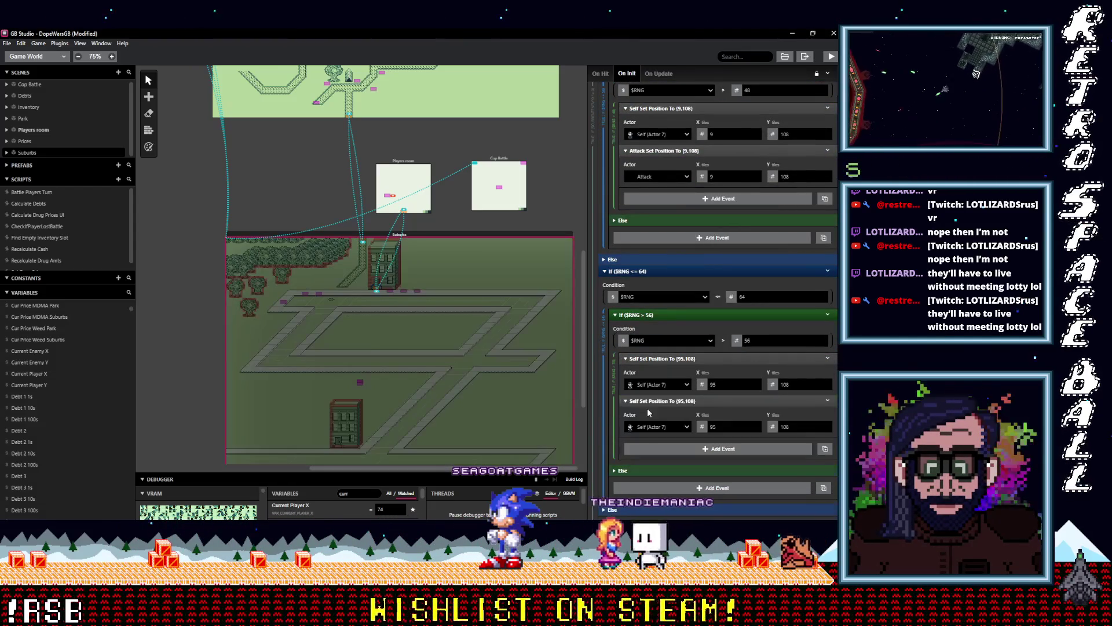
click(661, 427)
text(att)
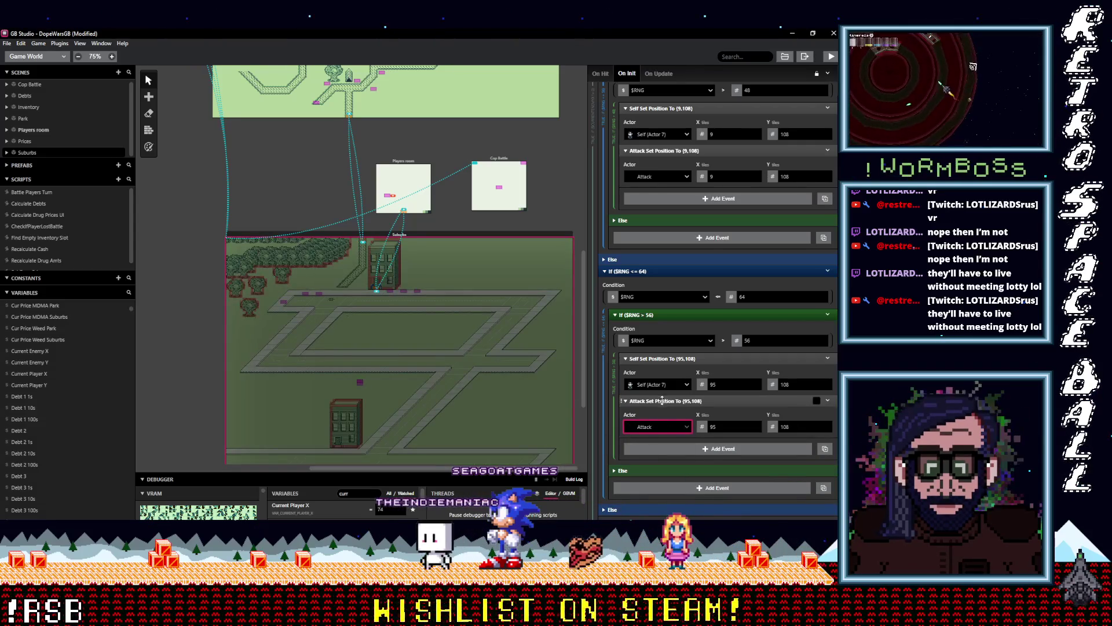
click(647, 443)
click(669, 358)
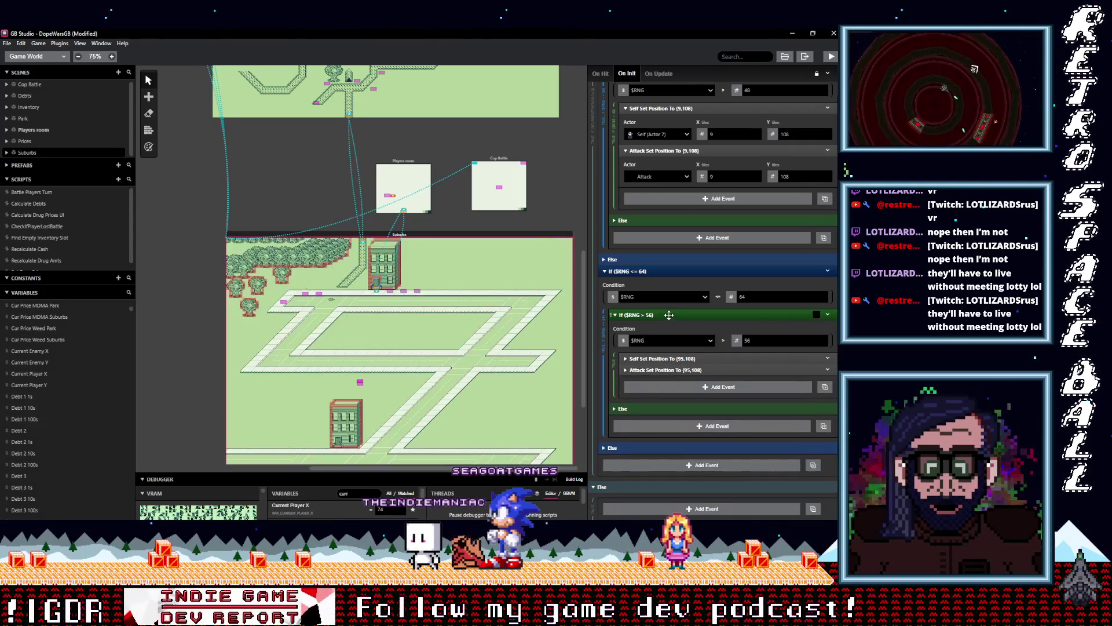
Step: Collapse the If ($RNG > 32), ($RNG > 24), ($RNG > 8) and ($RNG <= 8) blocks
scroll(667, 314, up, 6)
scroll(687, 394, up, 1)
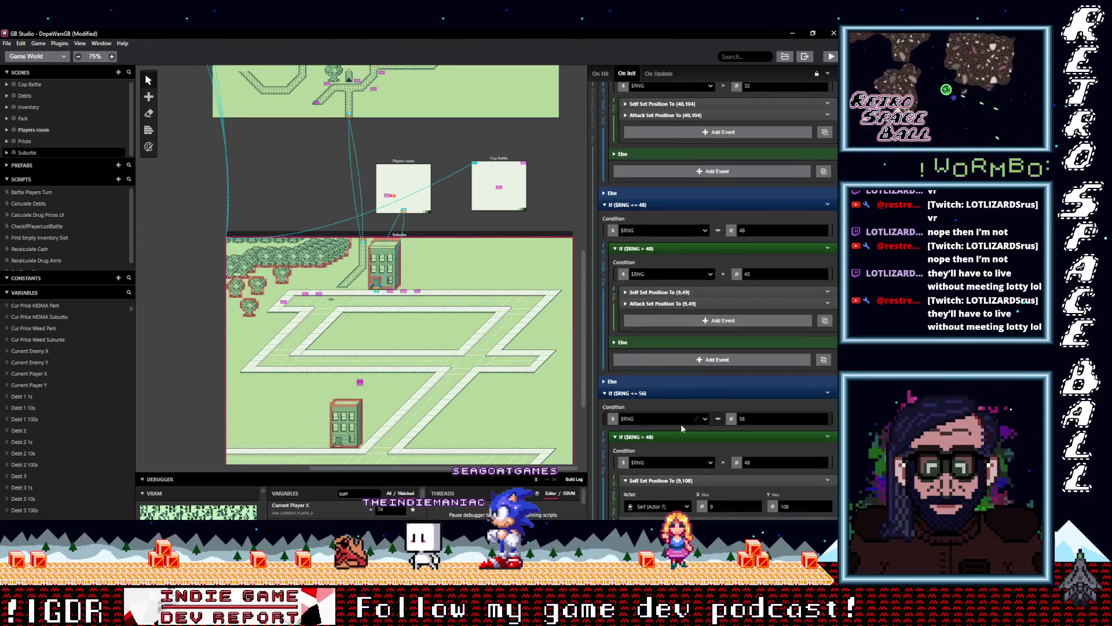
scroll(679, 434, up, 6)
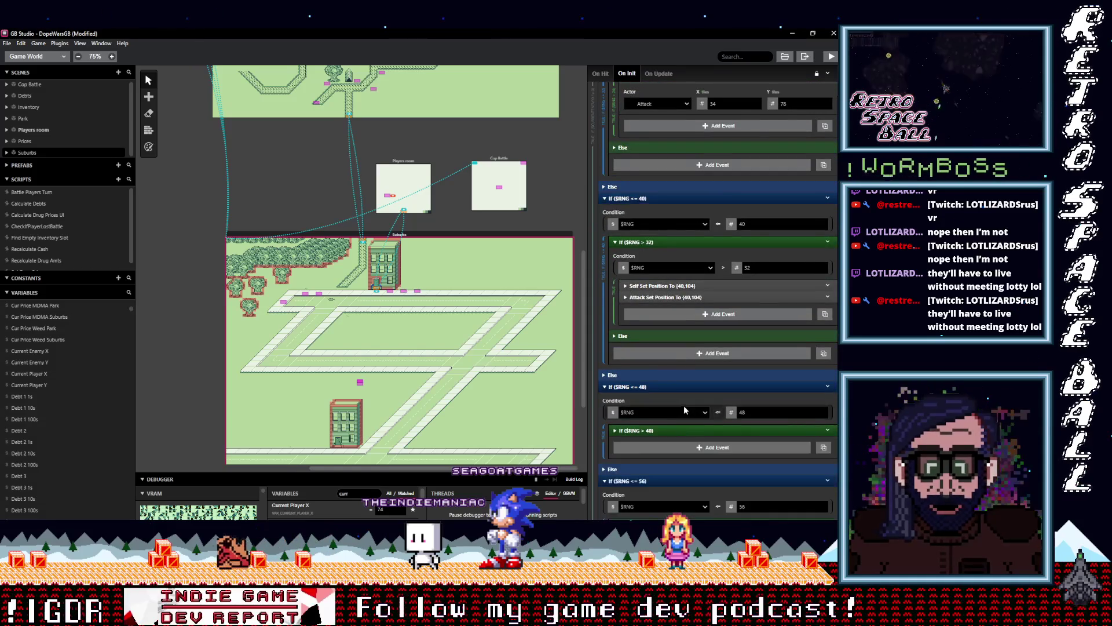
click(683, 378)
scroll(686, 382, up, 5)
click(687, 388)
scroll(684, 356, up, 6)
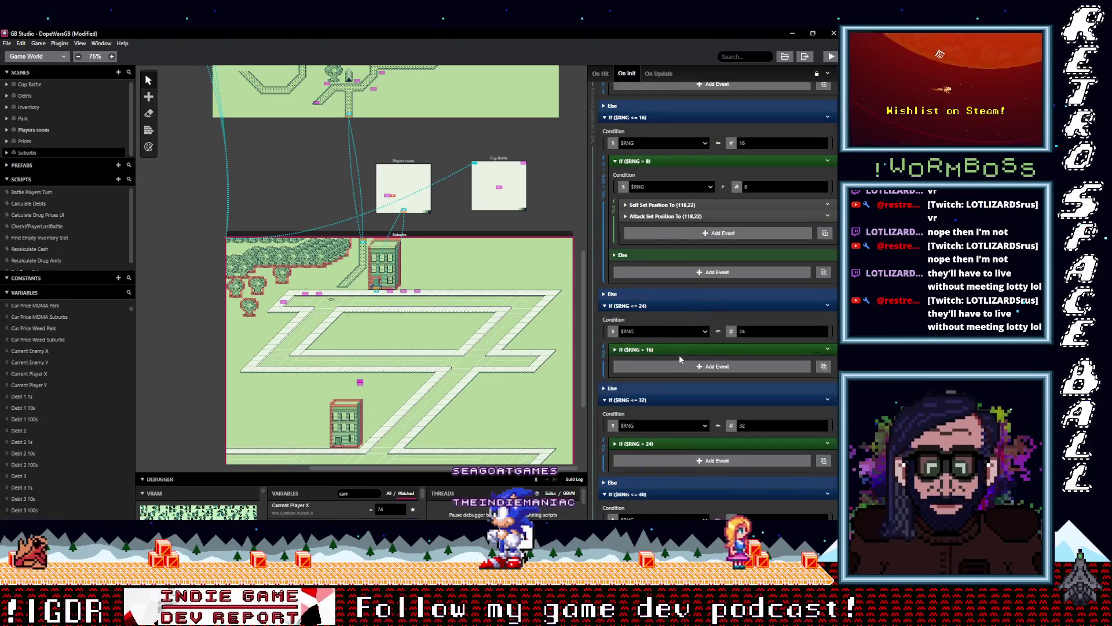
click(675, 343)
scroll(686, 355, up, 3)
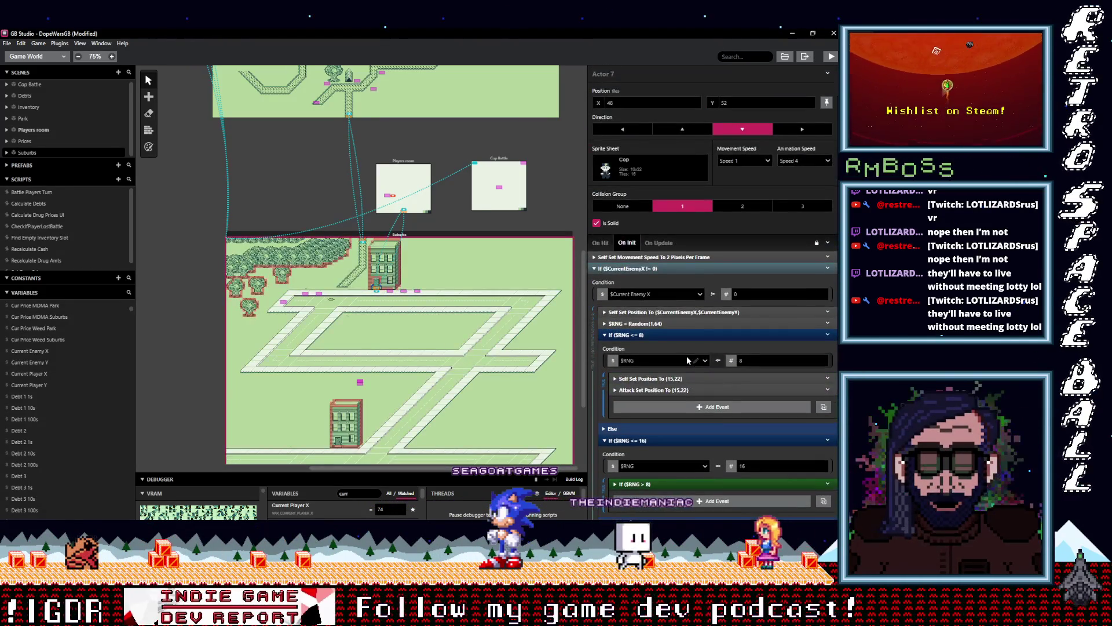
scroll(672, 324, down, 1)
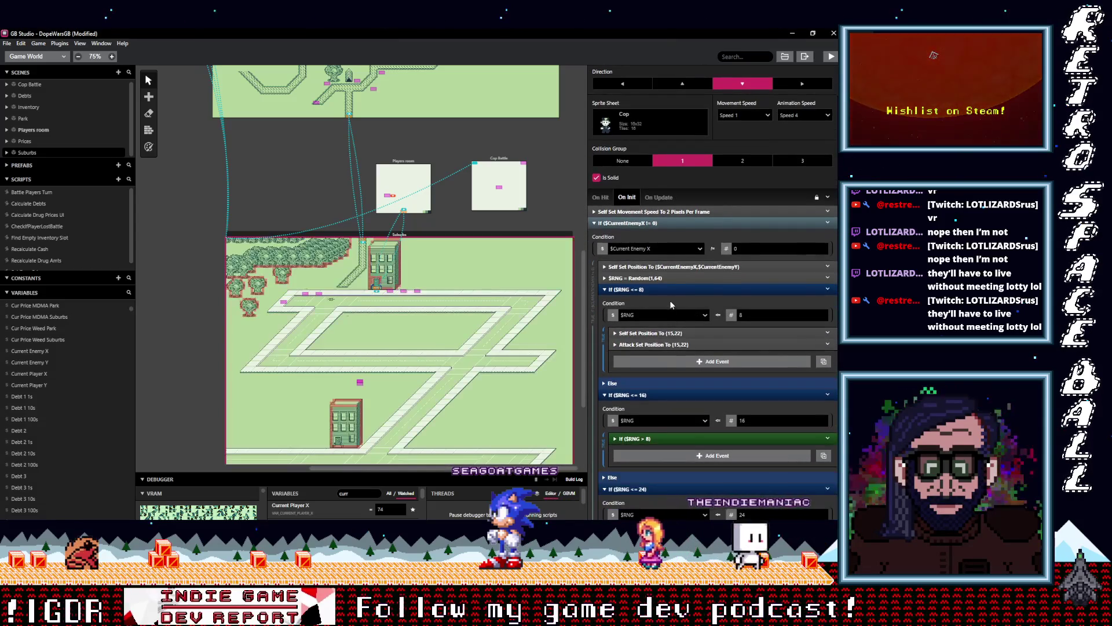
click(672, 288)
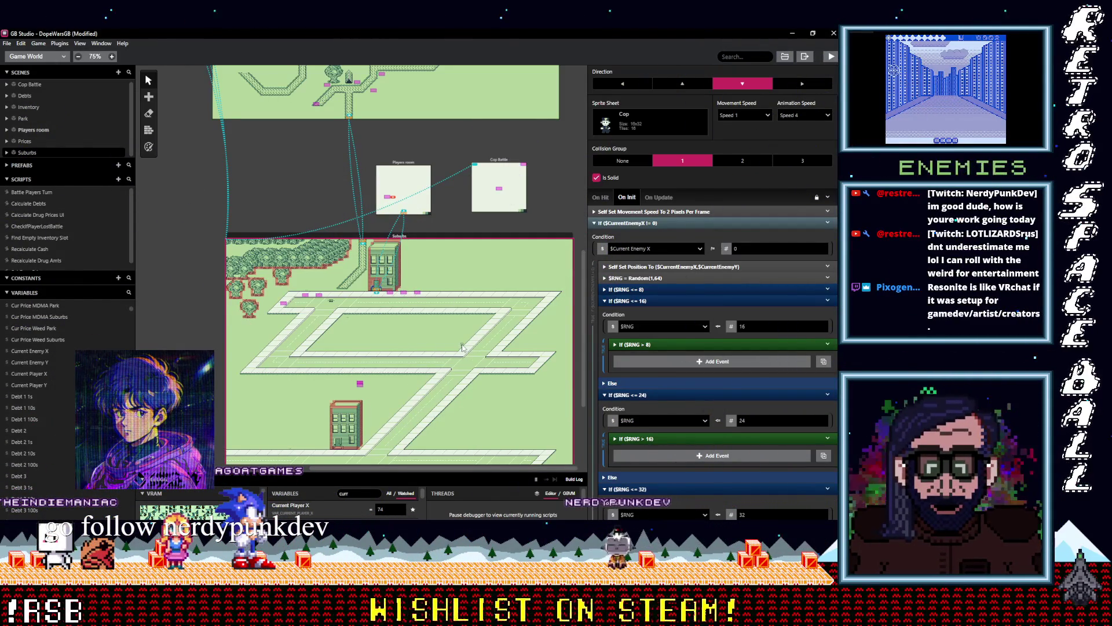
Step: Scroll down through the collapsed $RNG branches of the cop's On Init script
scroll(463, 336, down, 3)
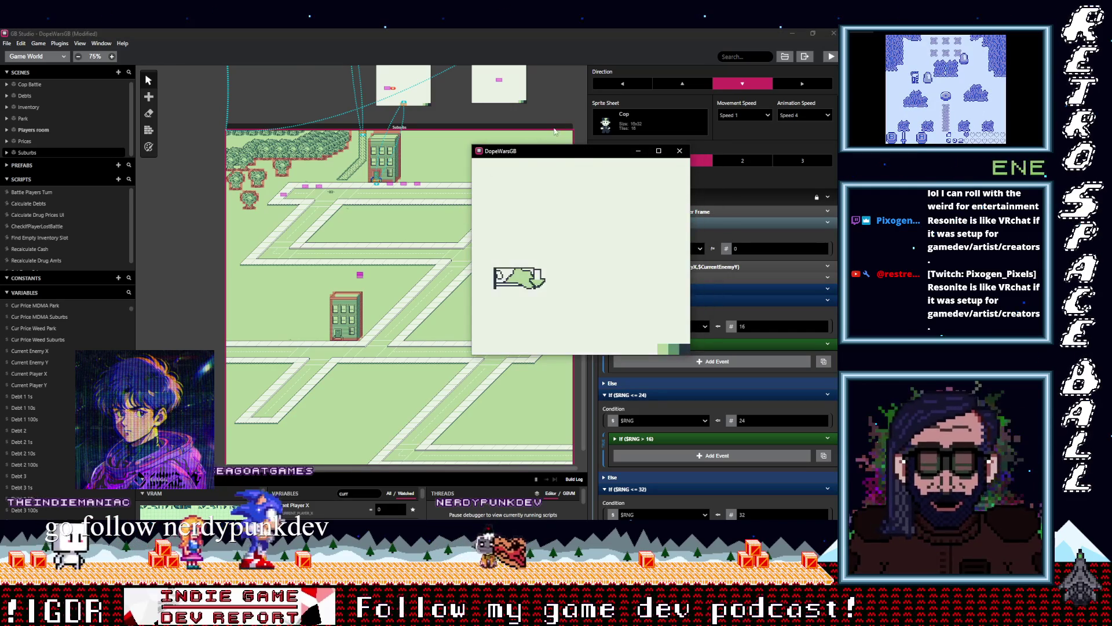
Step: Enlarge the game window and walk the player down and left to the sidewalk character
drag(571, 157, 448, 159)
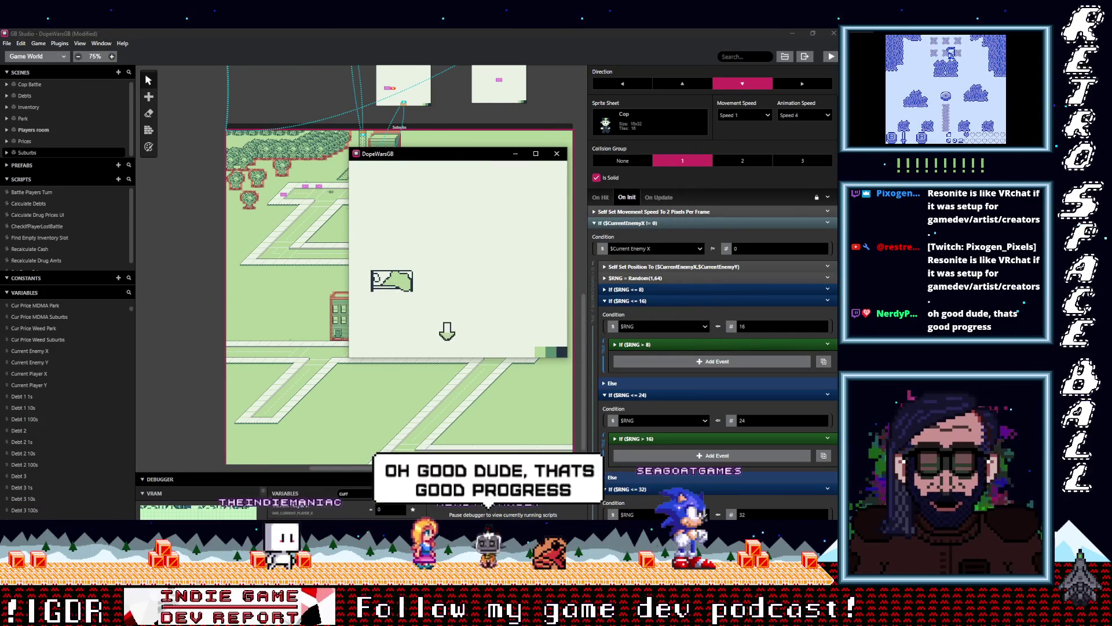
key(Down)
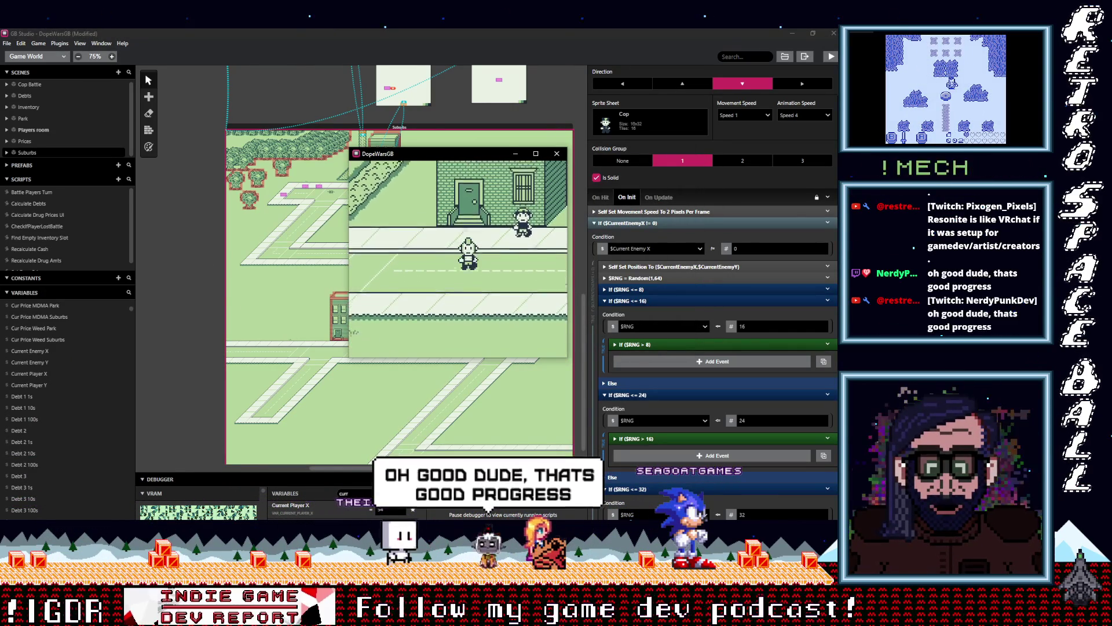
key(Down)
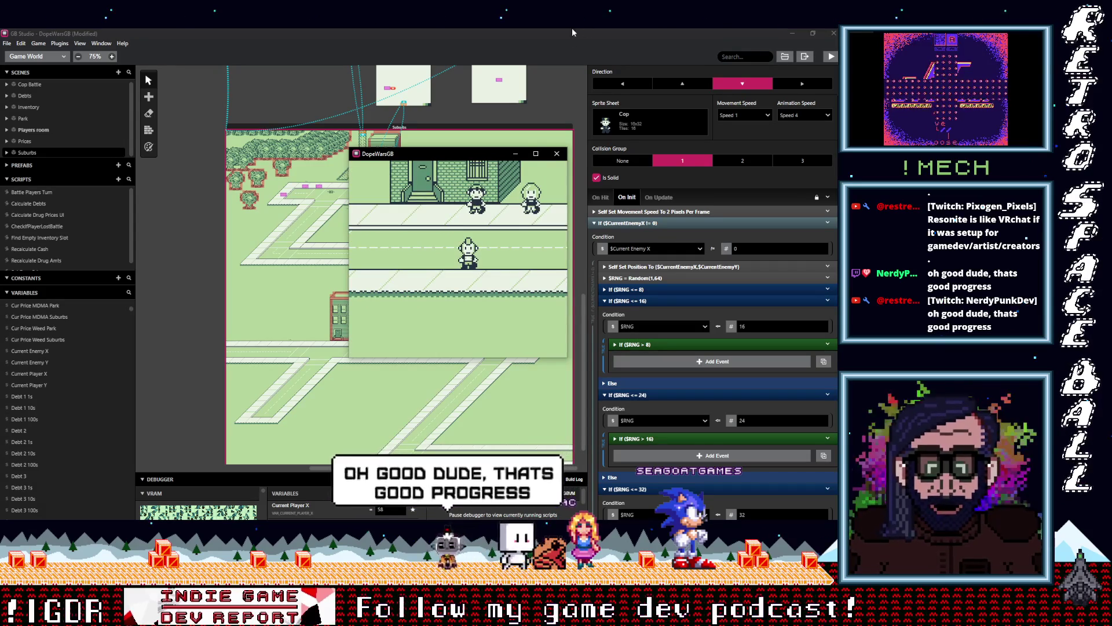
click(537, 153)
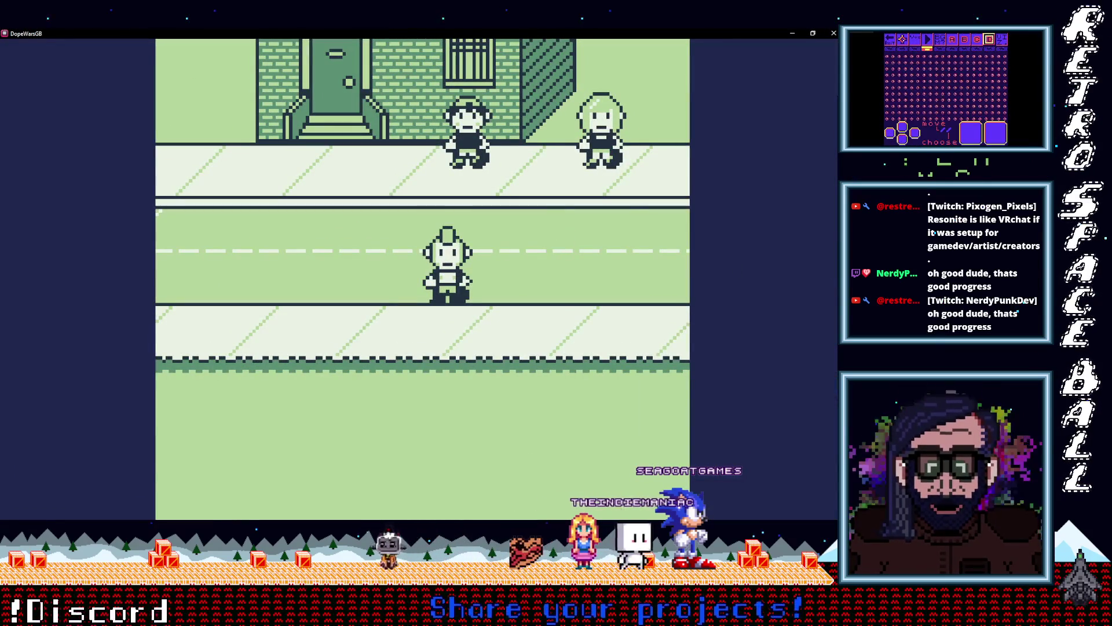
key(Left)
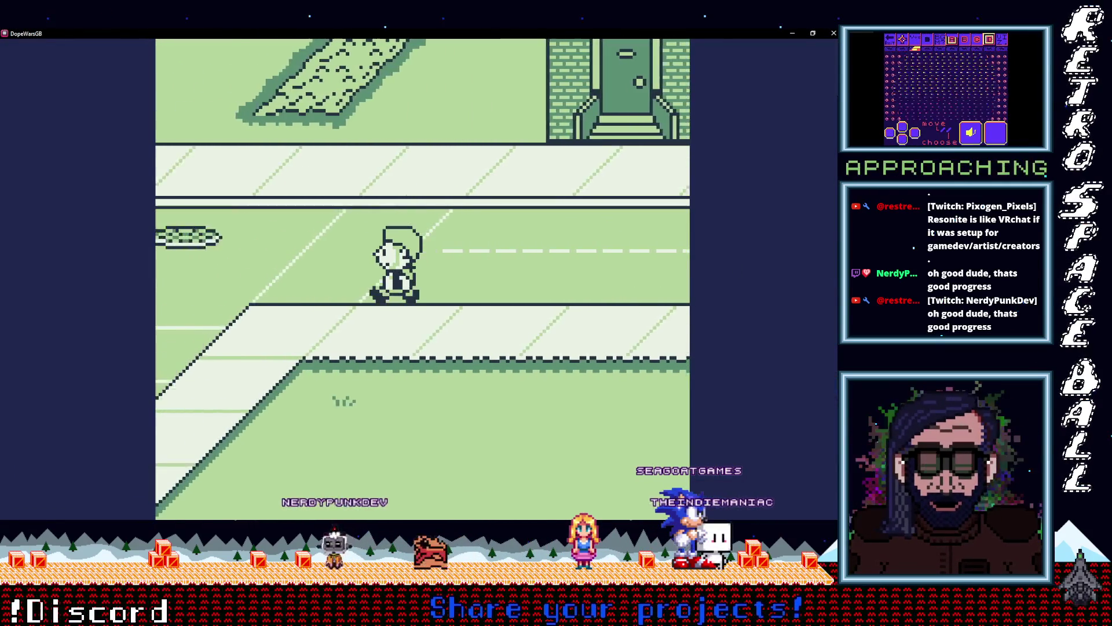
key(Left)
key(Up)
Step: Talk to the character, accept the offer to receive 1 H, and dismiss the messages
key(z)
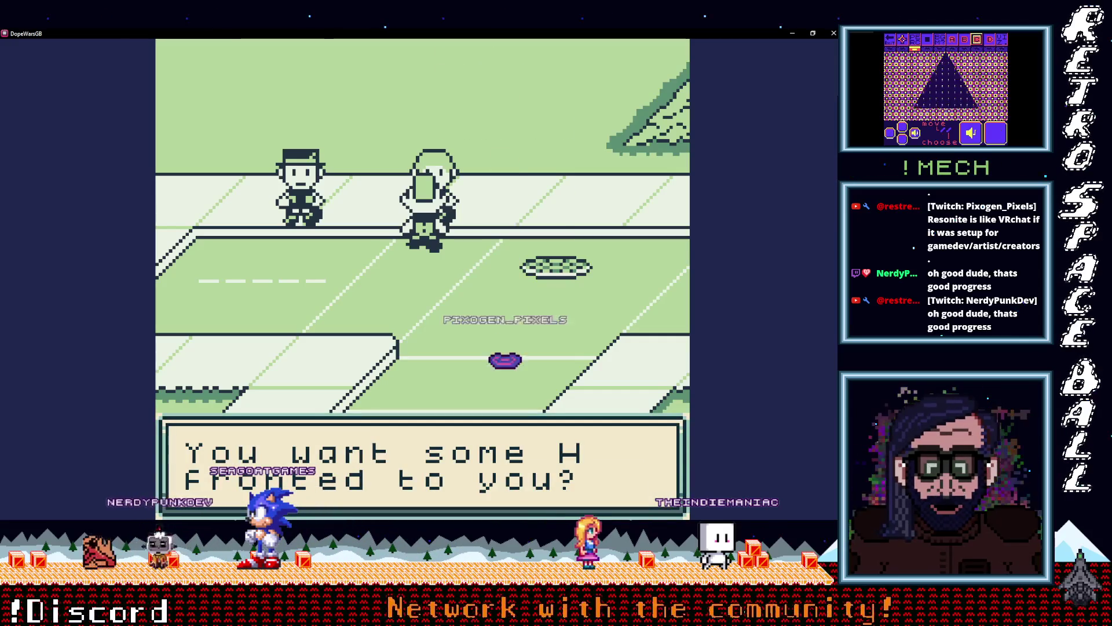
key(z)
key(z)
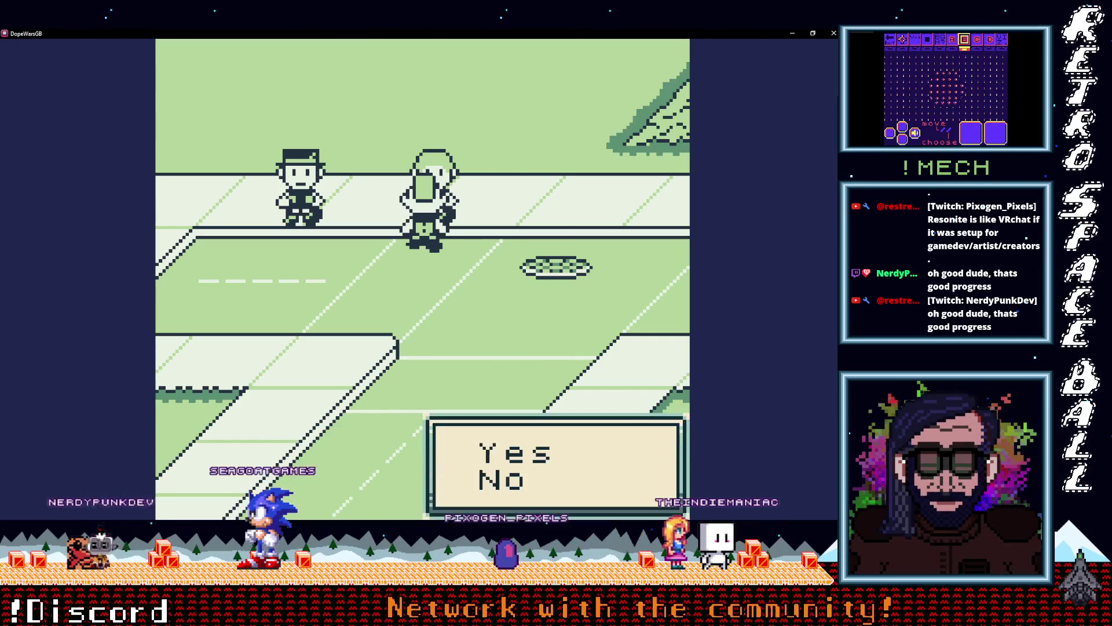
key(z)
key(z)
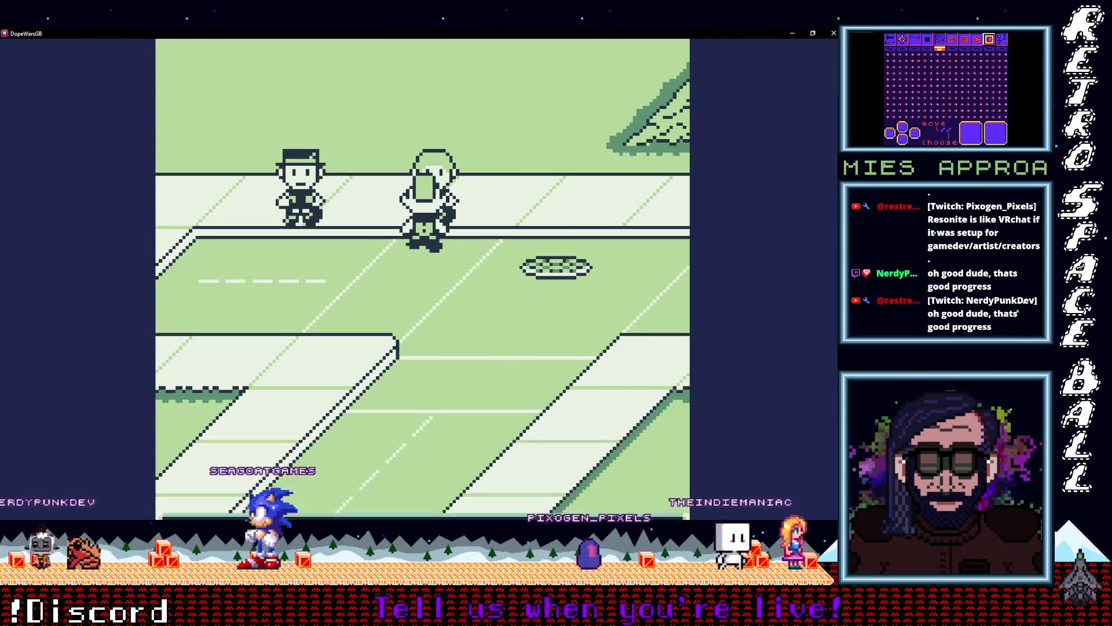
key(z)
Step: Walk north into the next map and step beside the buyer to start the dialog
key(Up)
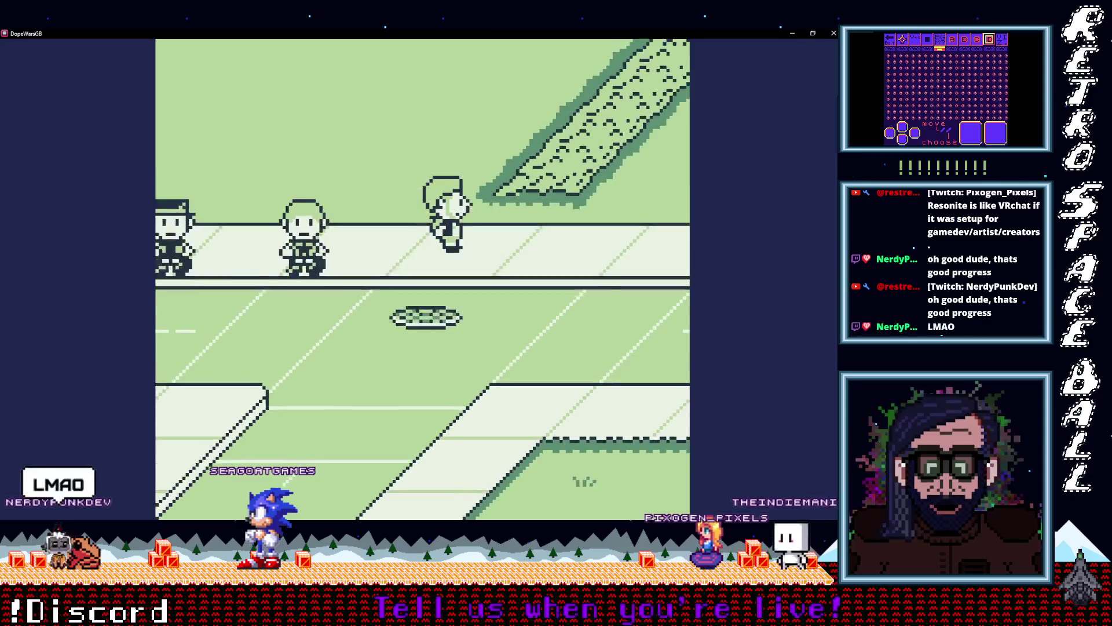
key(Up)
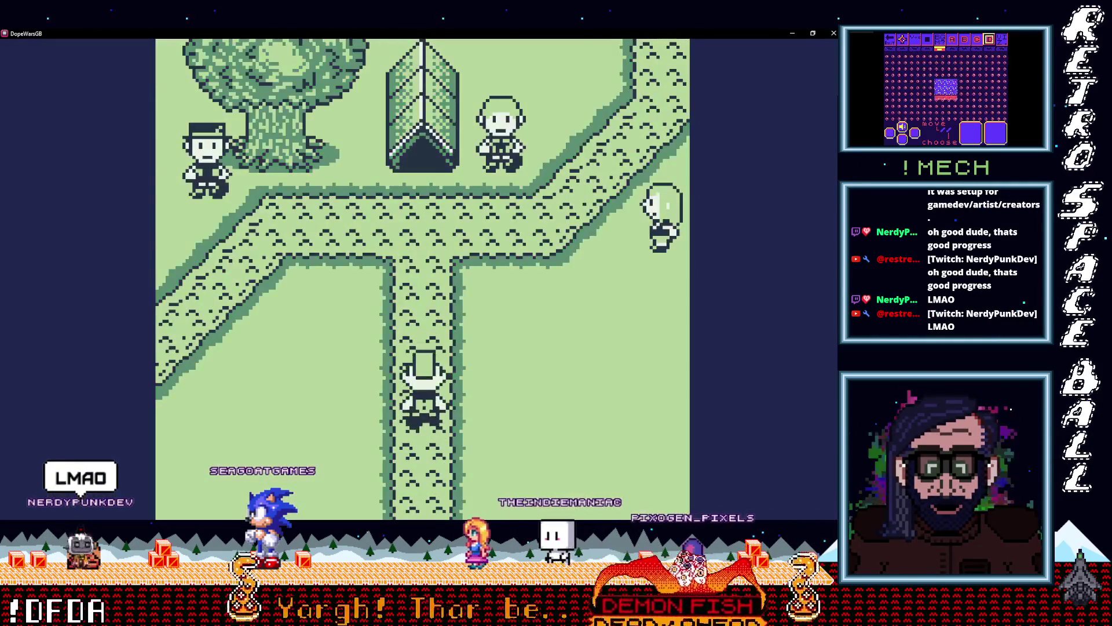
key(Up)
key(Right)
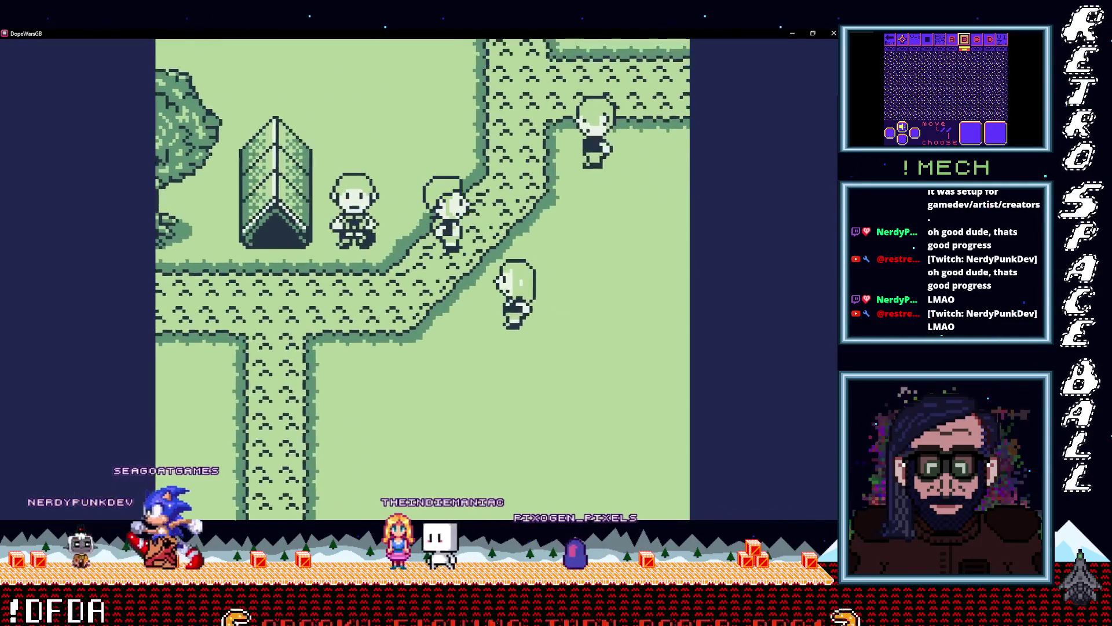
key(Up)
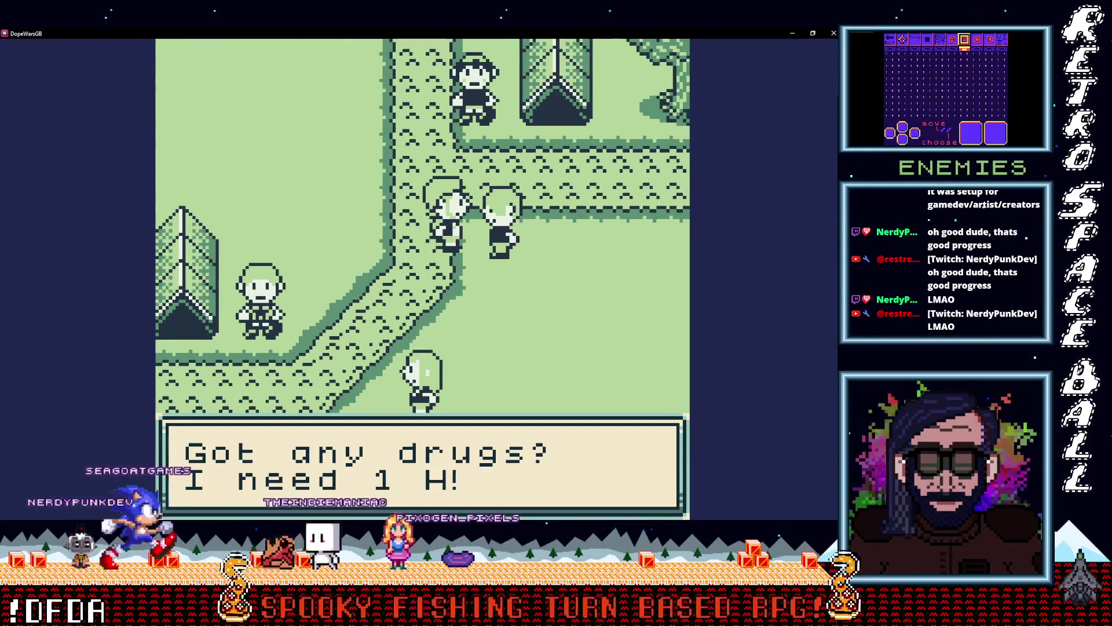
Step: Go through the buyer's dialog and sell a quantity of 1 H
key(z)
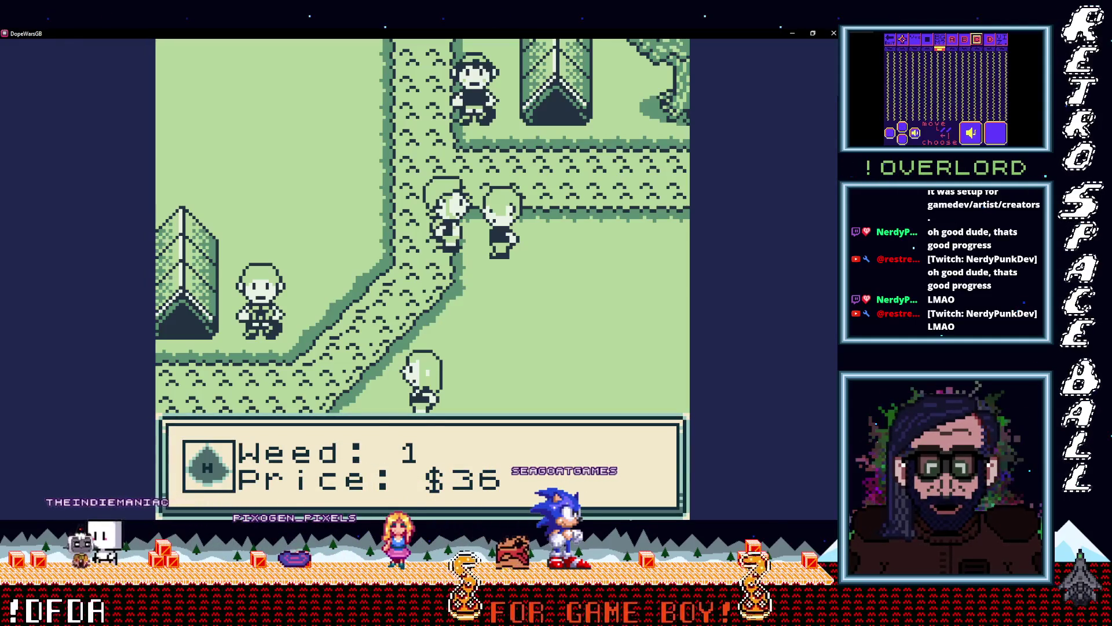
key(z)
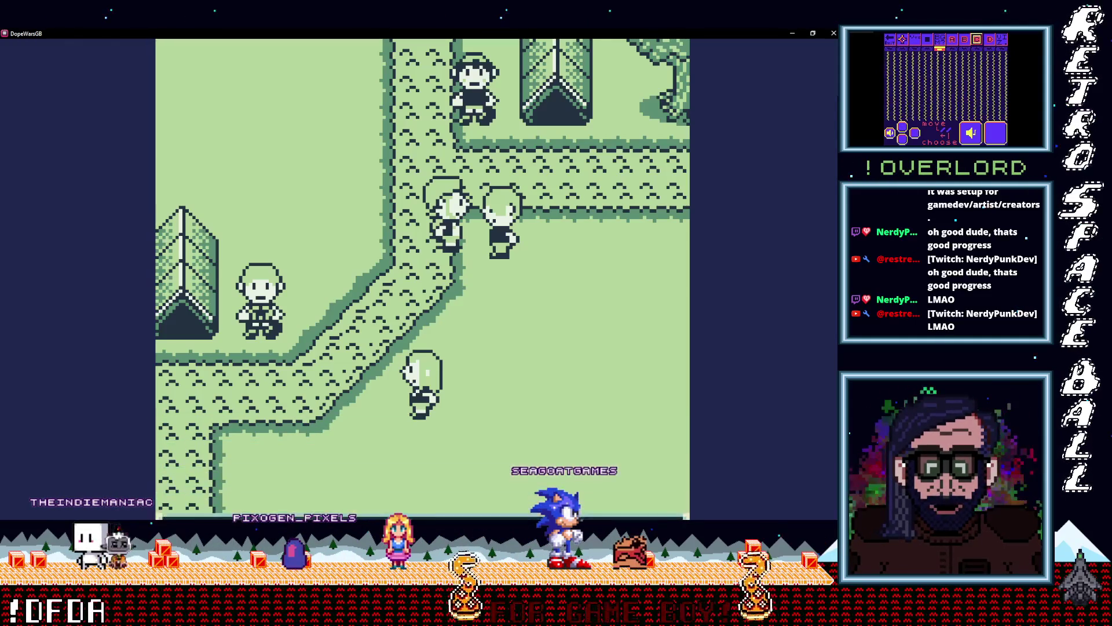
key(z)
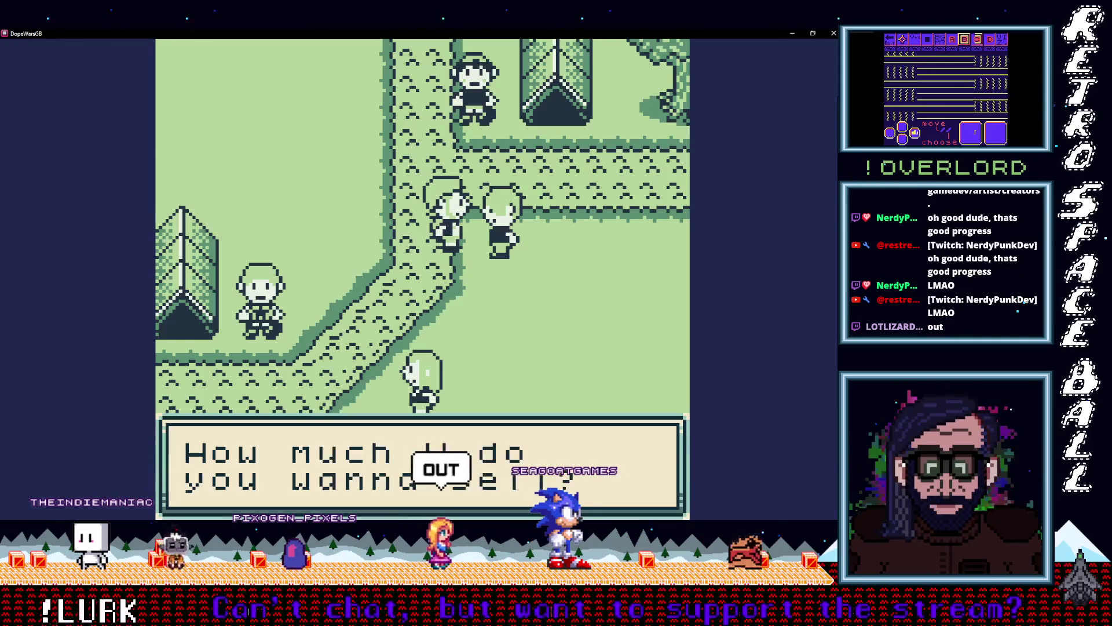
key(z)
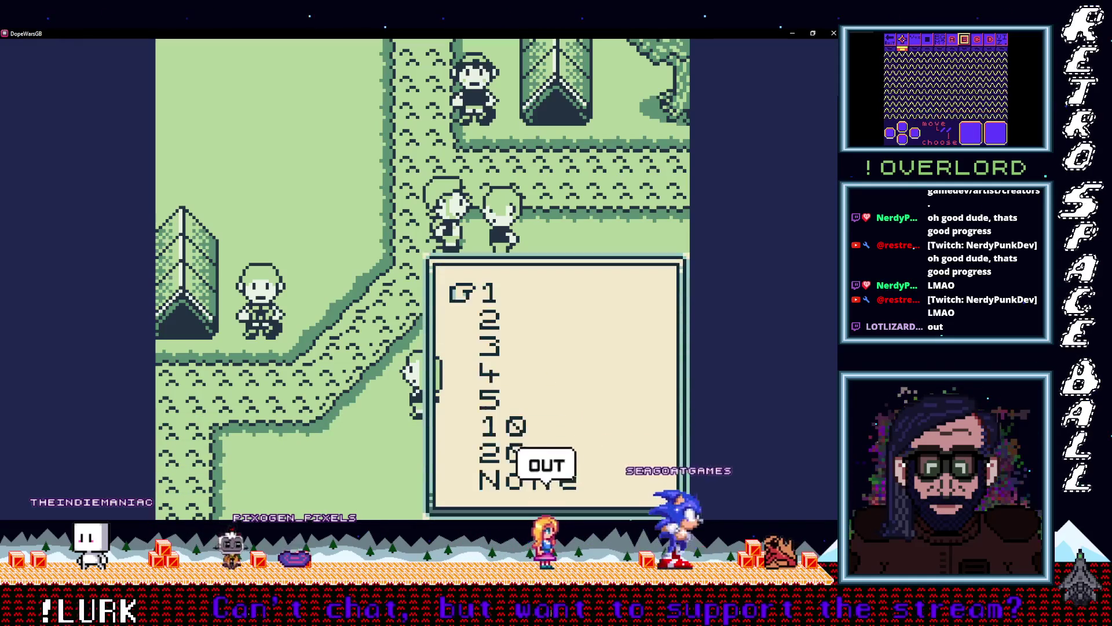
key(z)
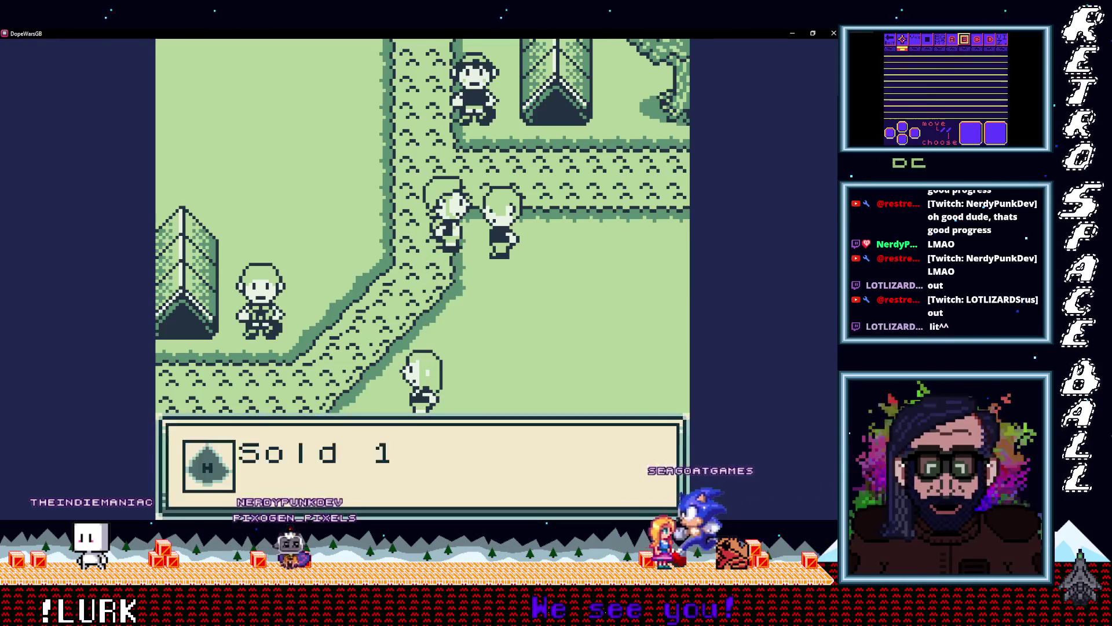
key(z)
key(z)
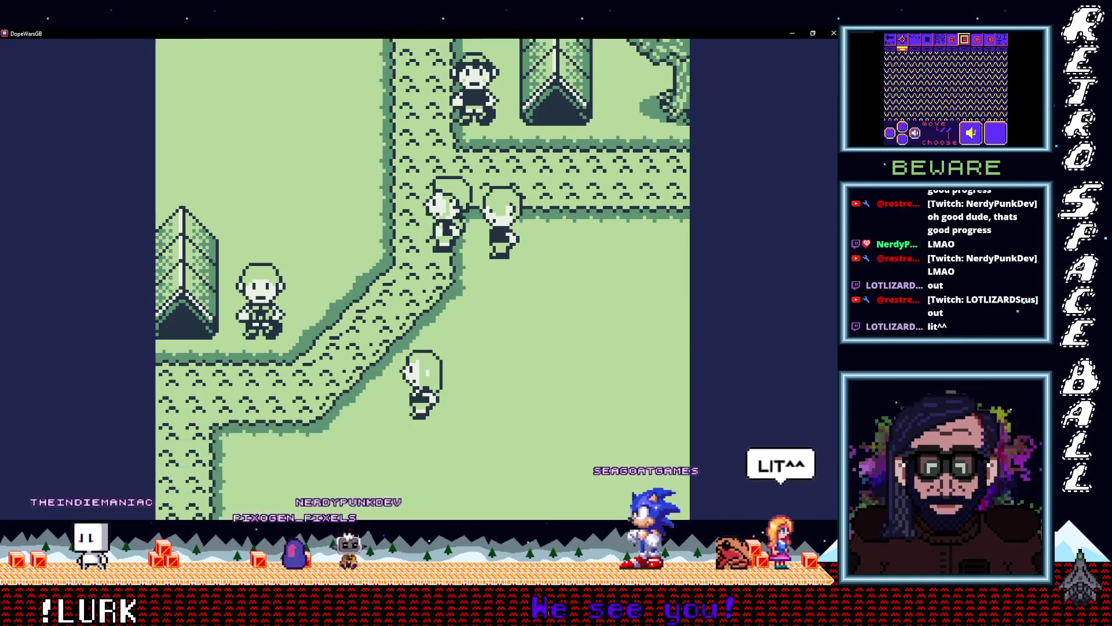
Step: Walk left and down off the path to the next map and across the road
key(Left)
key(Left)
key(Down)
key(Left)
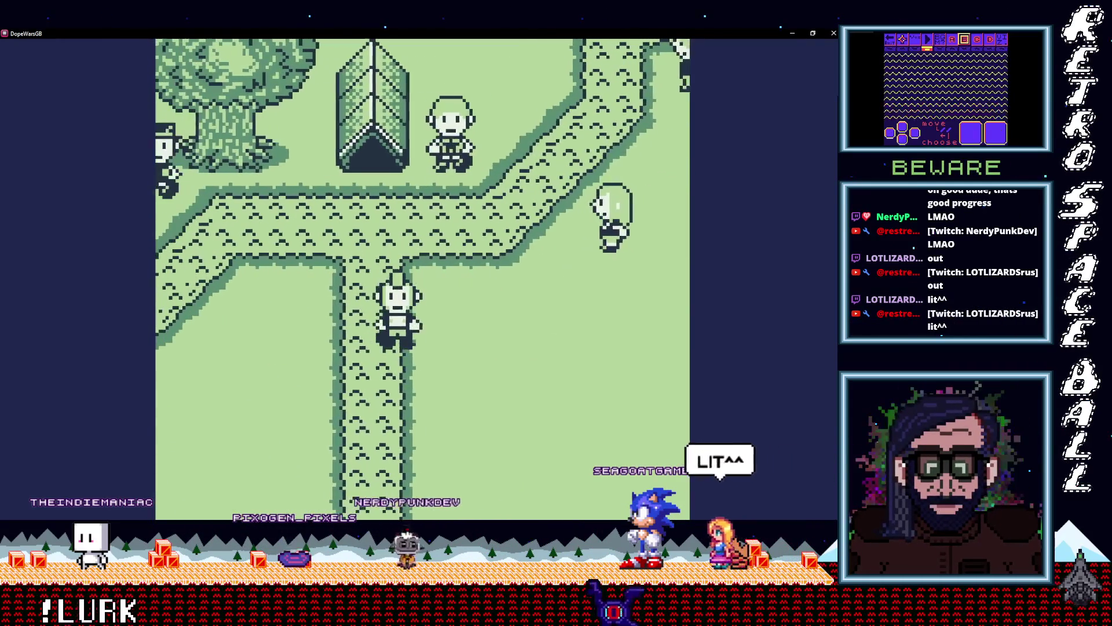
key(Down)
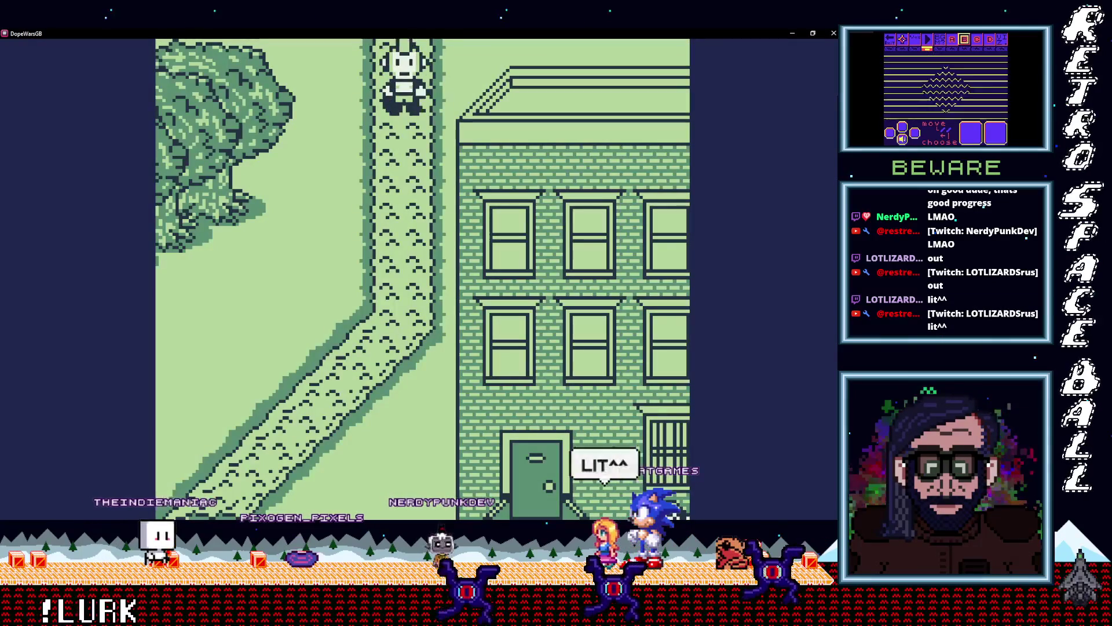
key(Left)
key(Down)
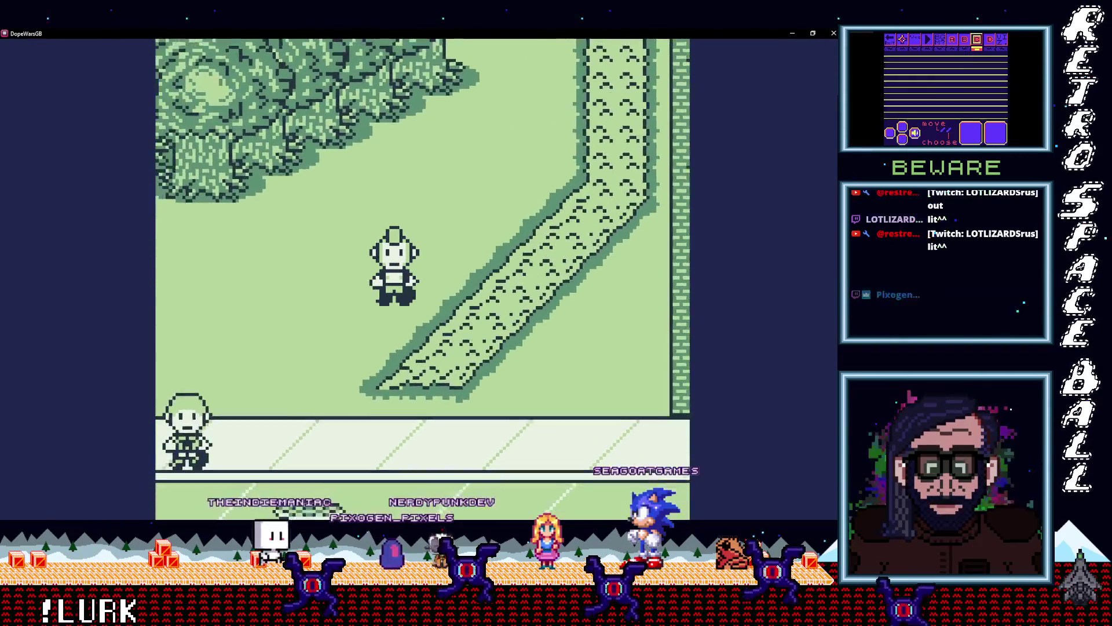
key(Down)
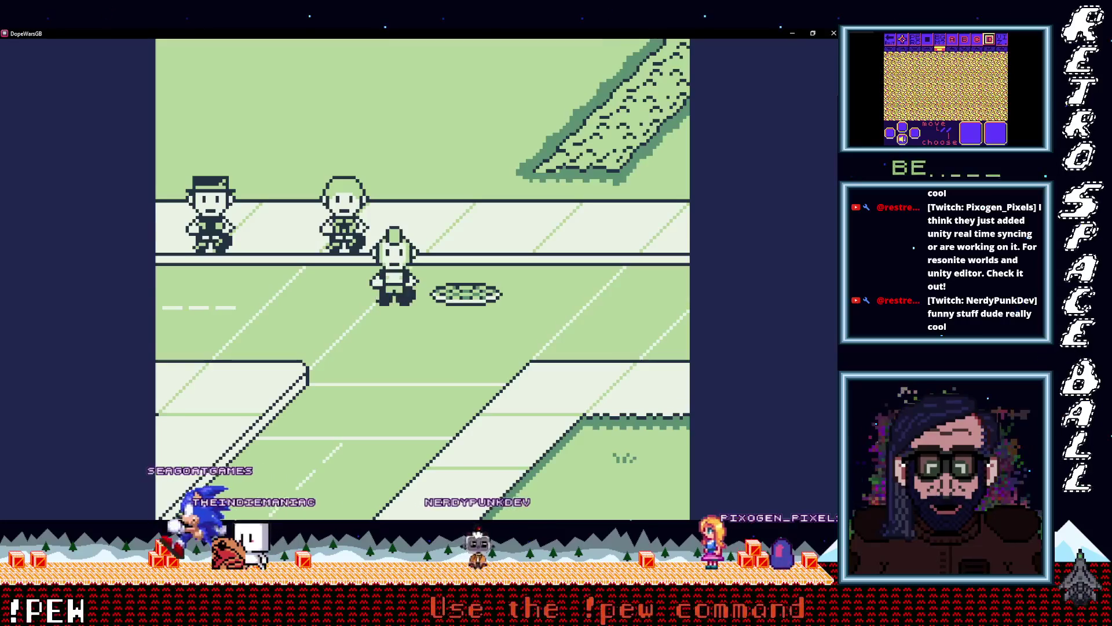
Step: Walk right along the street past the brick house, then down onto the grass
key(Right)
key(Right)
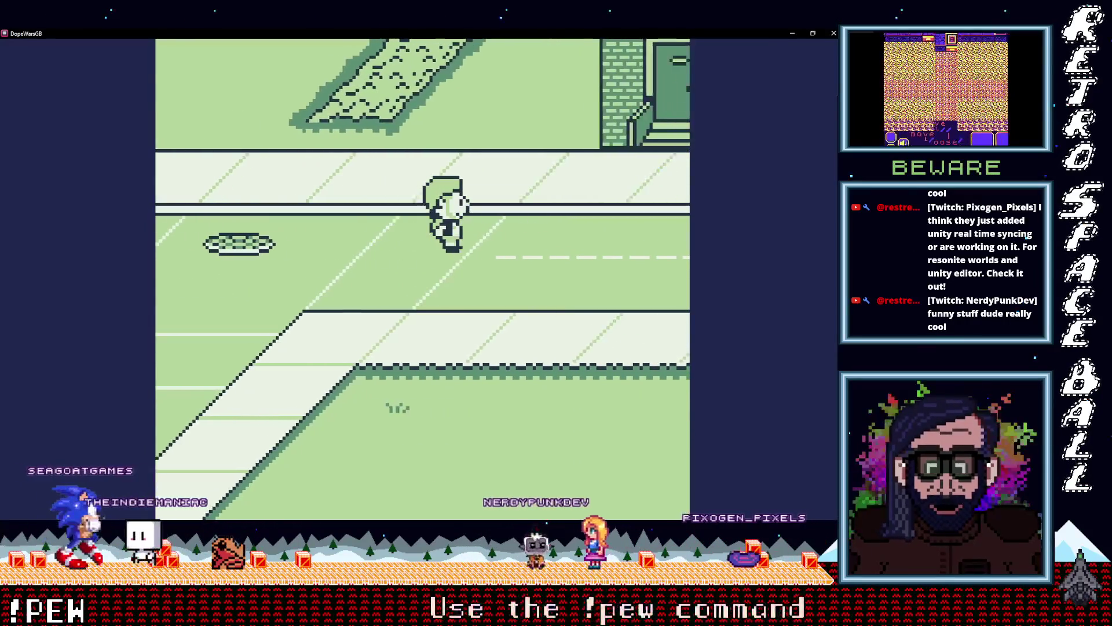
key(Right)
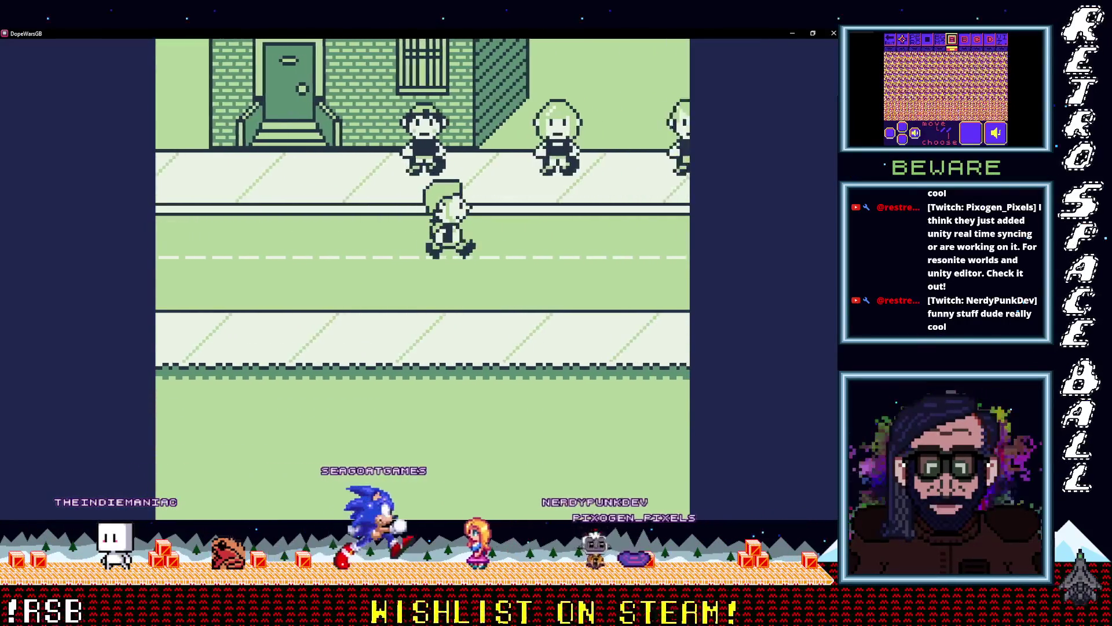
key(Right)
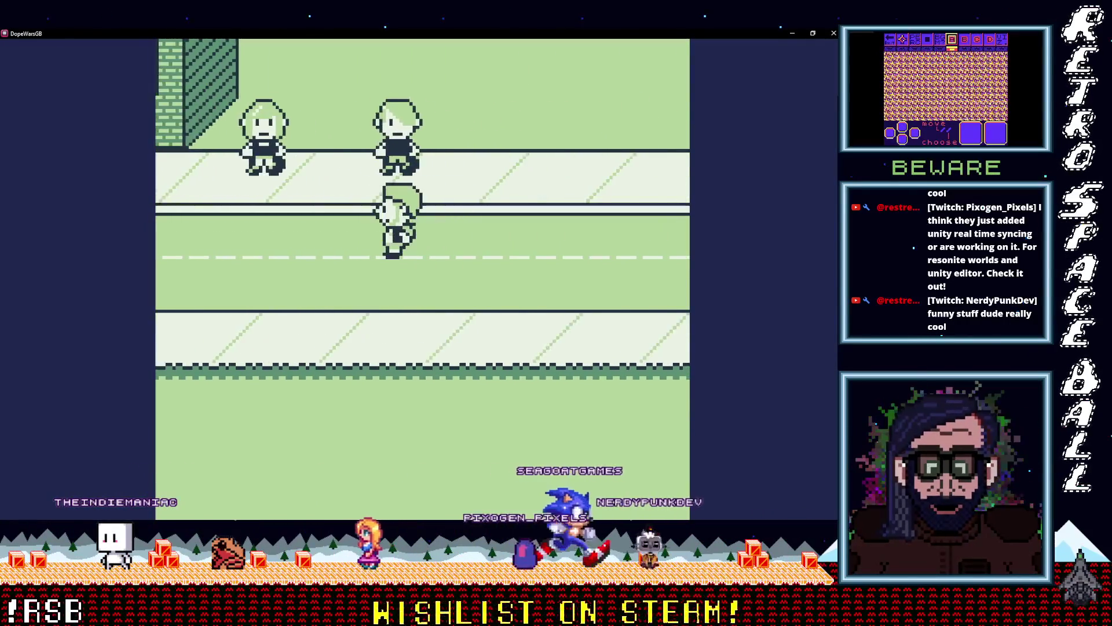
key(Down)
key(Down)
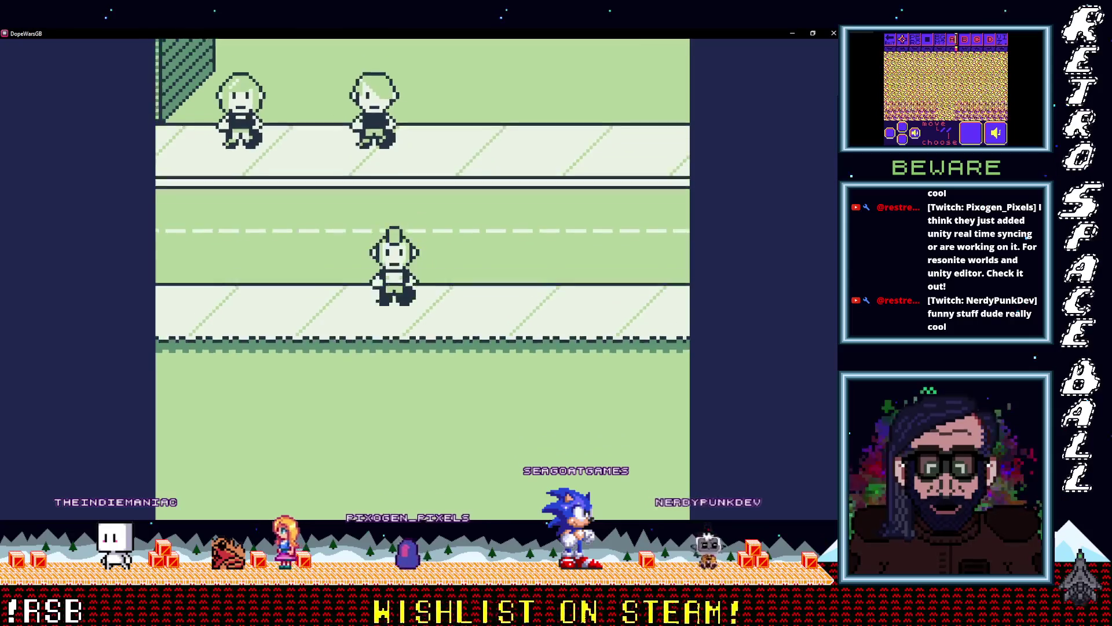
key(Down)
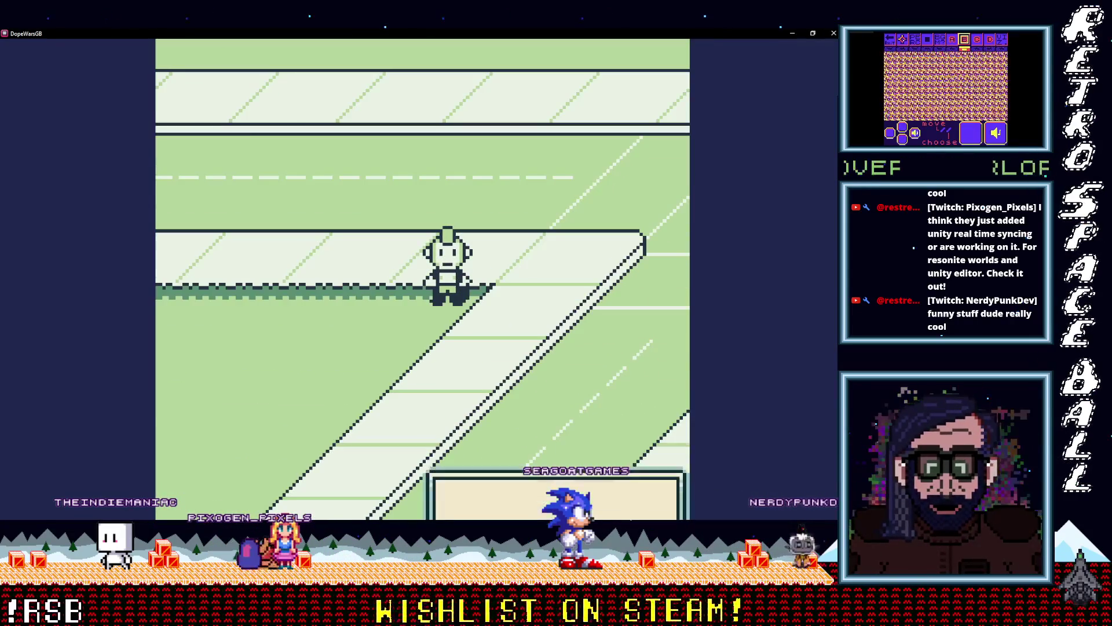
Step: From the pause menu, check the Inventory screen and then the Prices screen
key(Return)
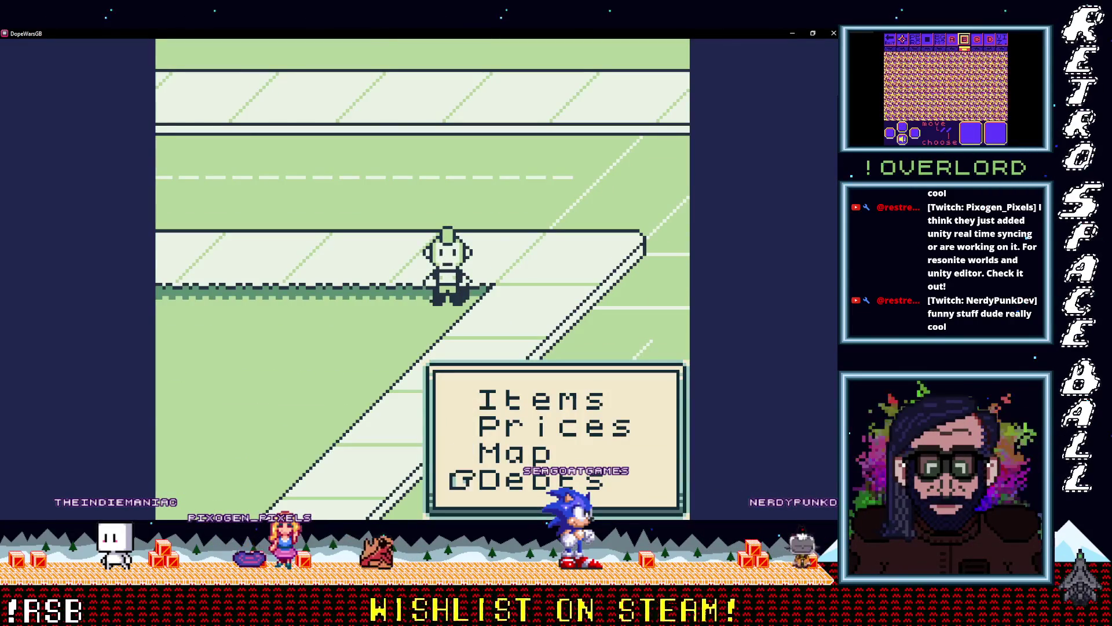
key(z)
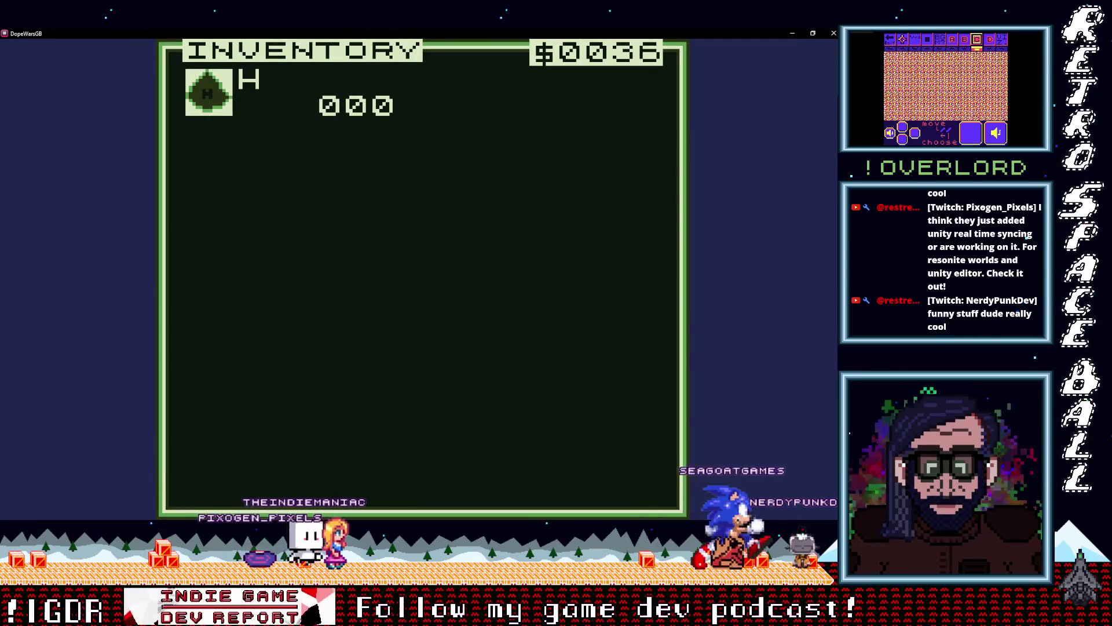
key(x)
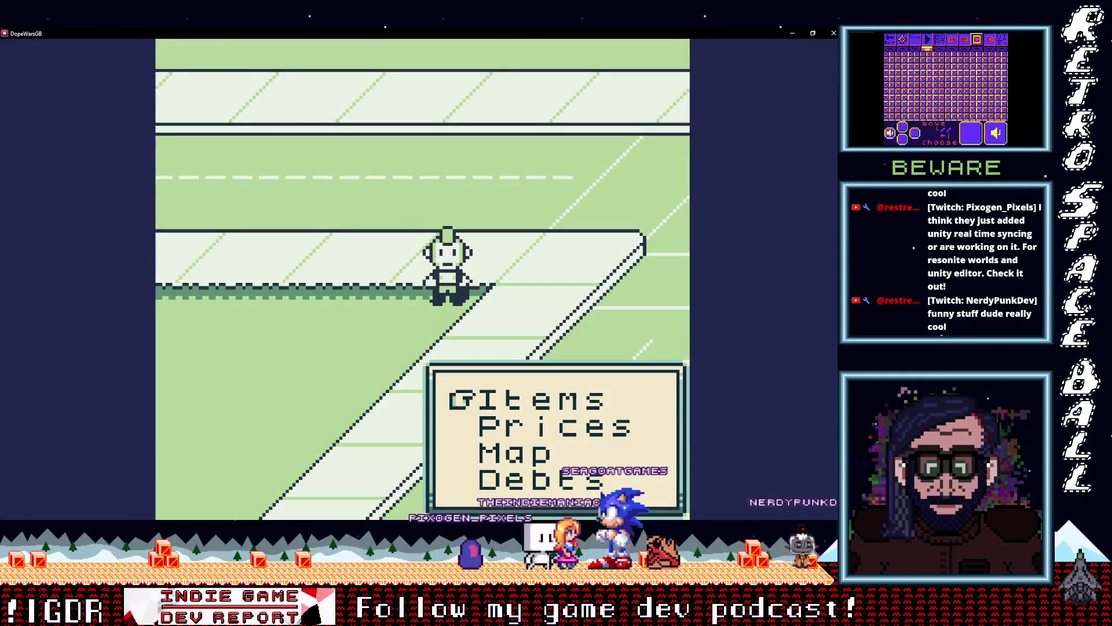
key(Down)
key(x)
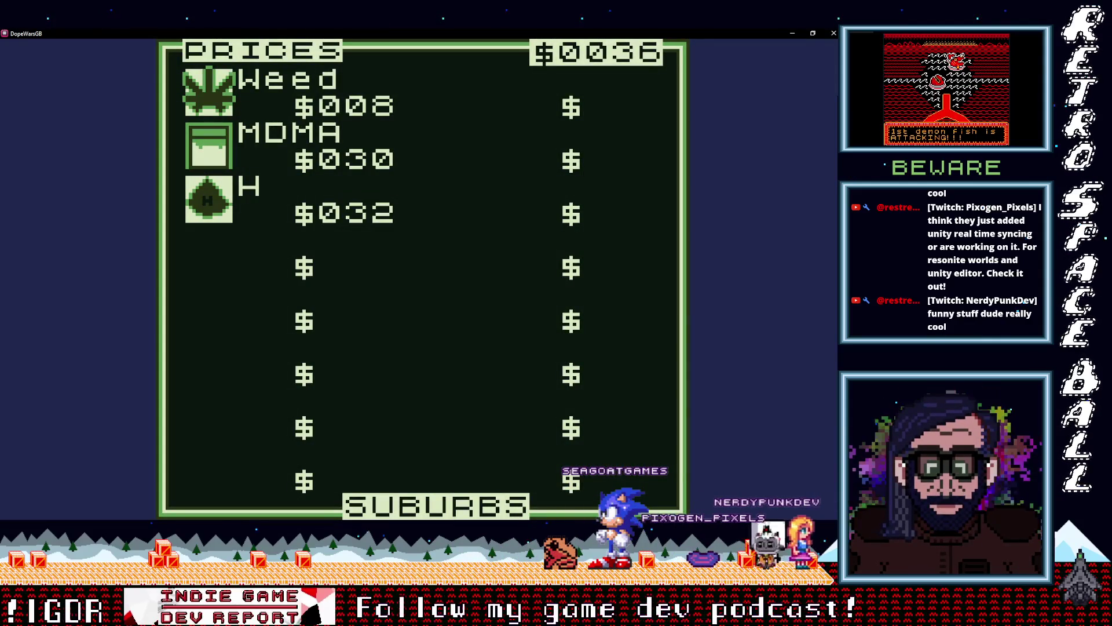
key(x)
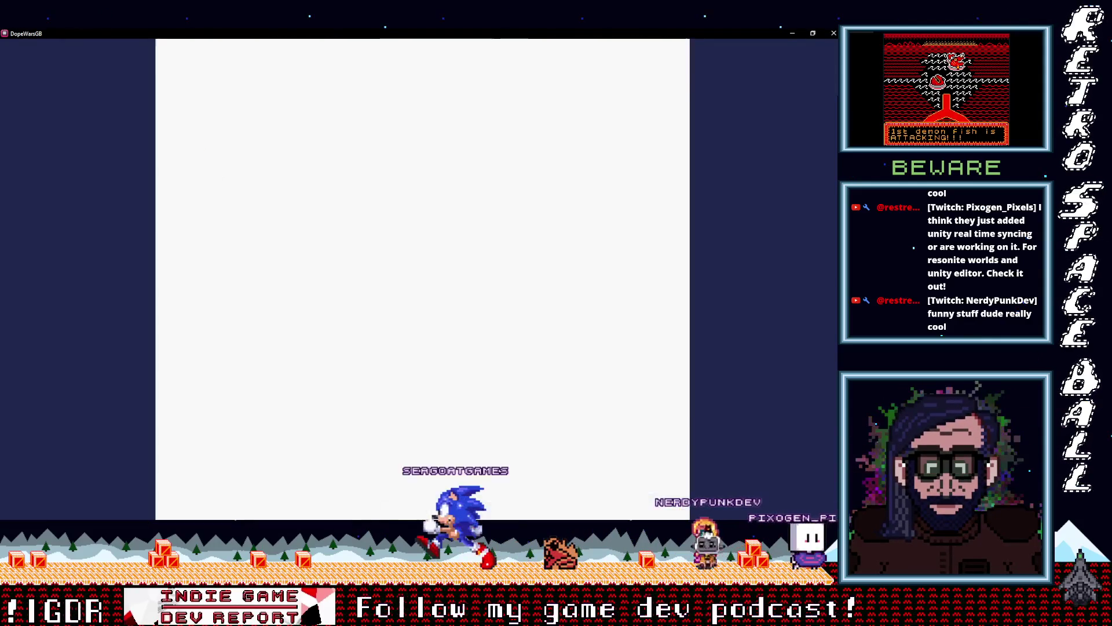
Step: Check the Debts screen, then walk down-left along the diagonal road
key(Down)
key(Down)
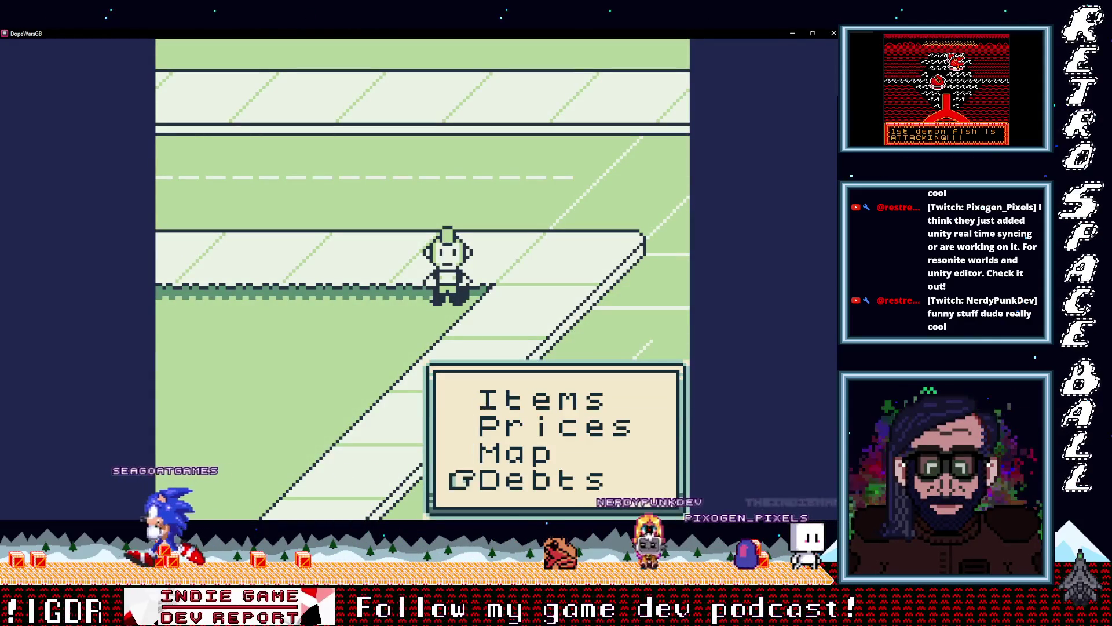
key(x)
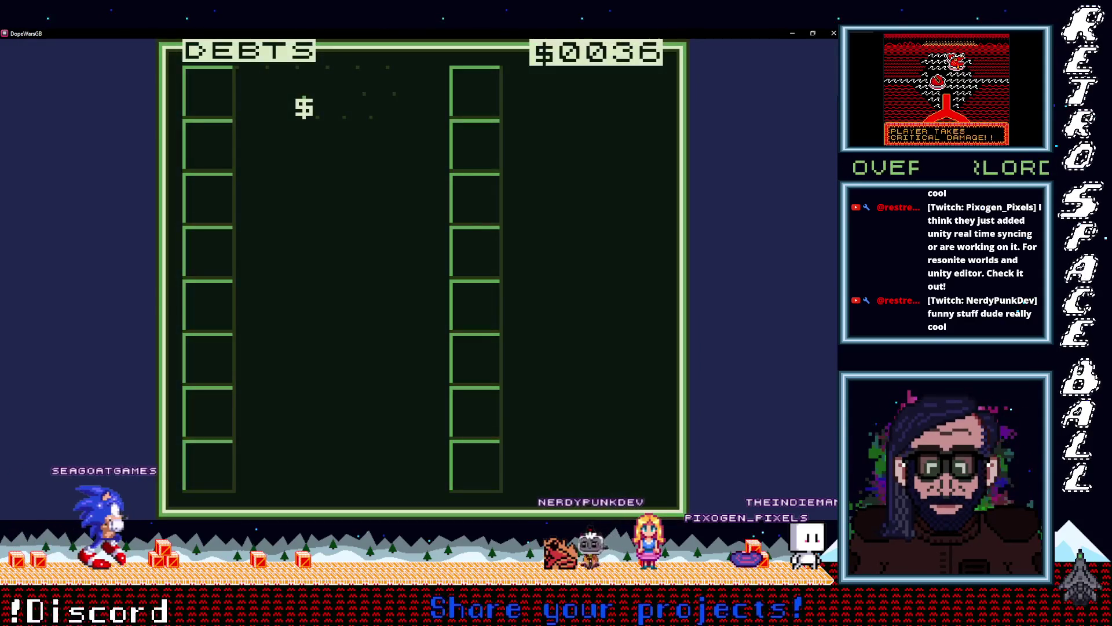
key(x)
key(Down)
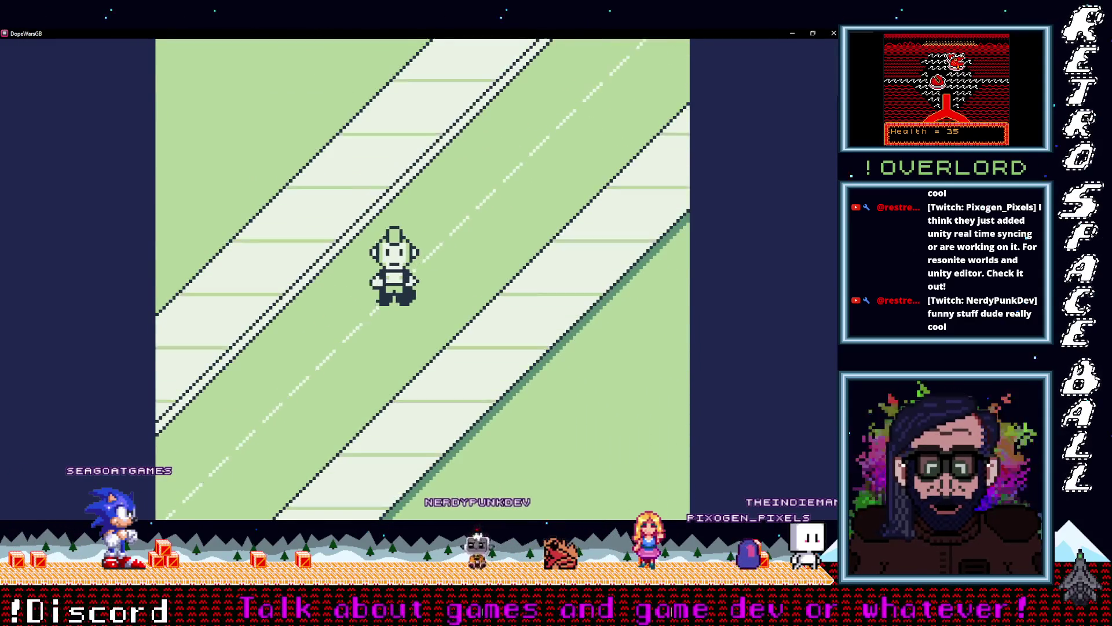
Step: Walk down-left along the diagonal road, then turn back up toward the crossroad
key(Down)
key(Down)
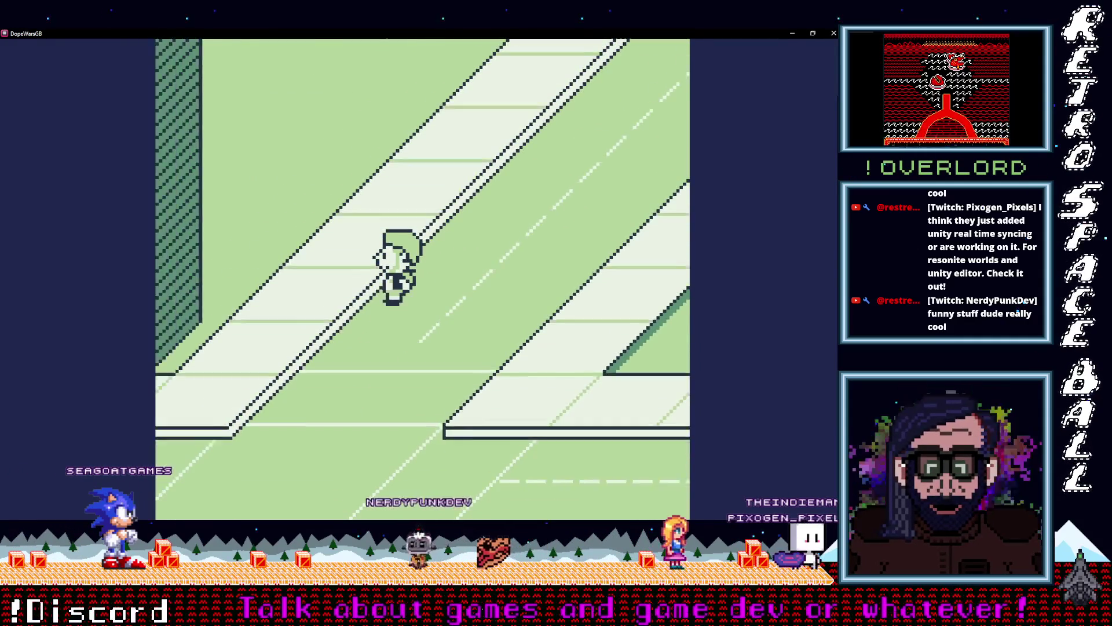
key(Down)
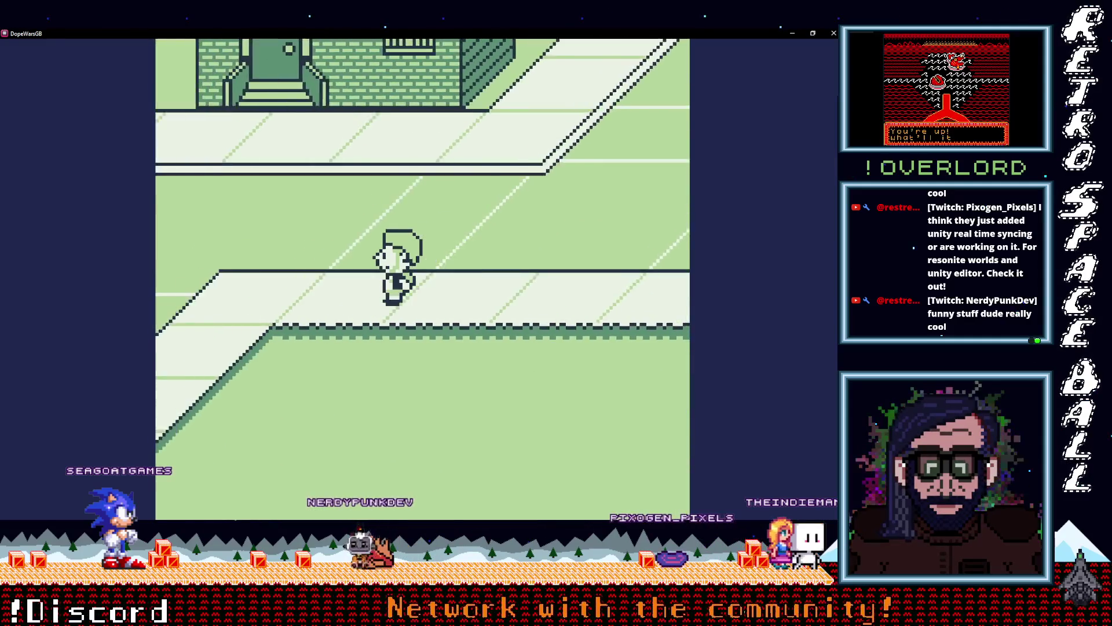
key(Down)
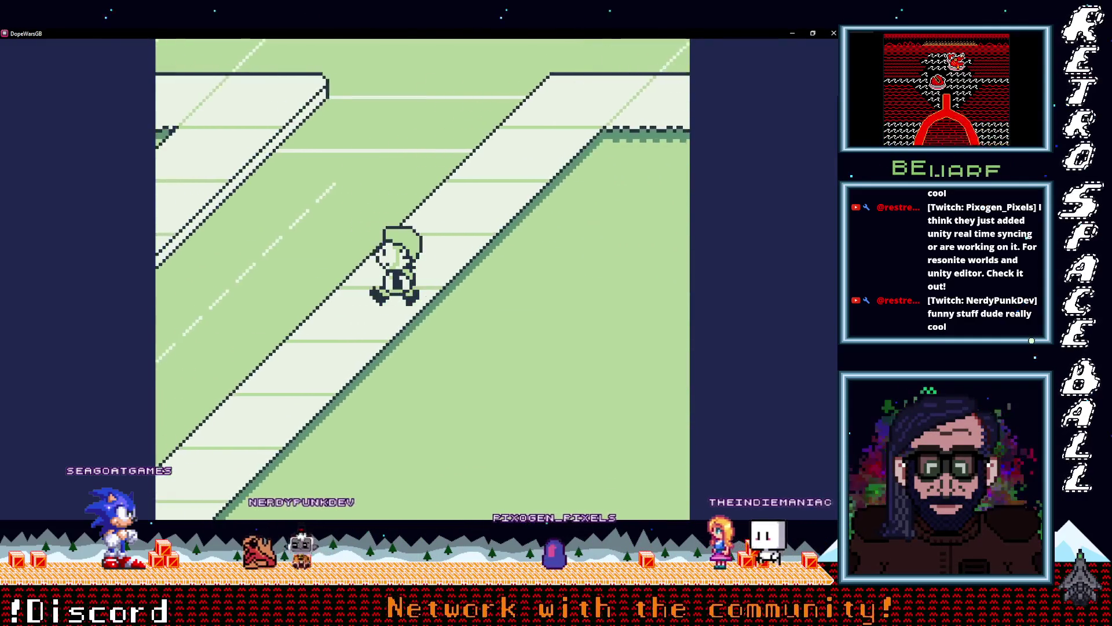
key(Down)
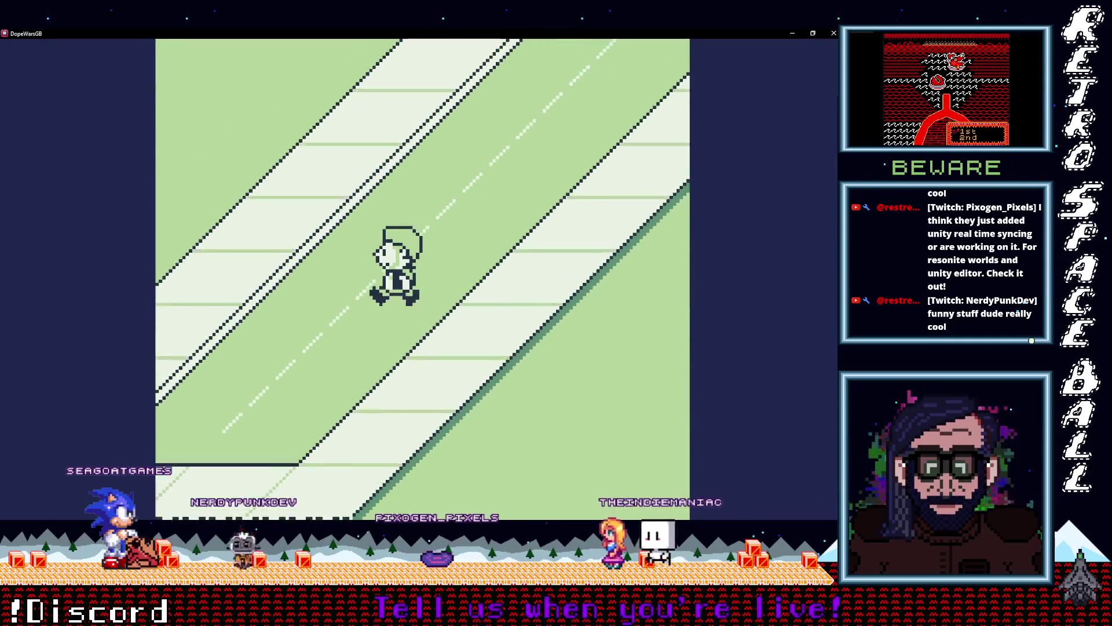
key(Down)
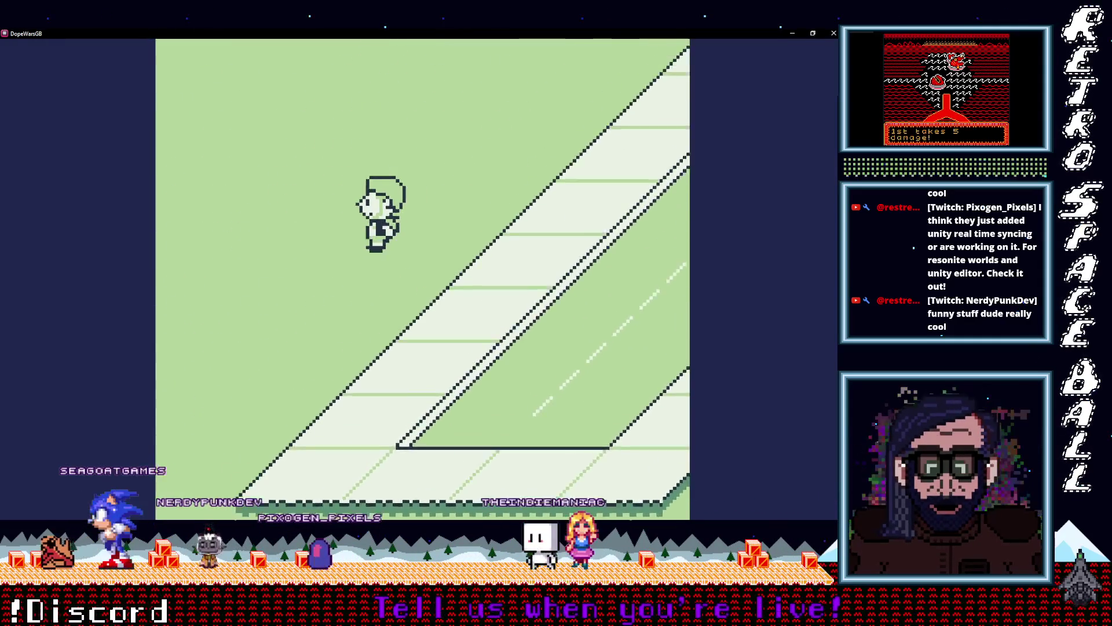
key(Left)
key(Up)
key(Up)
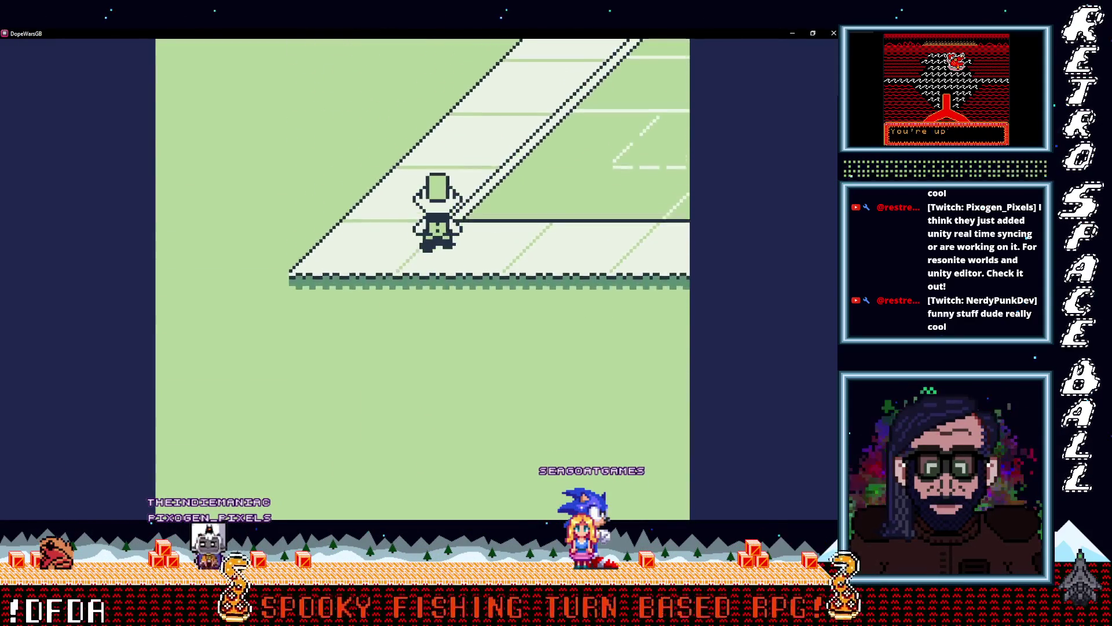
key(Up)
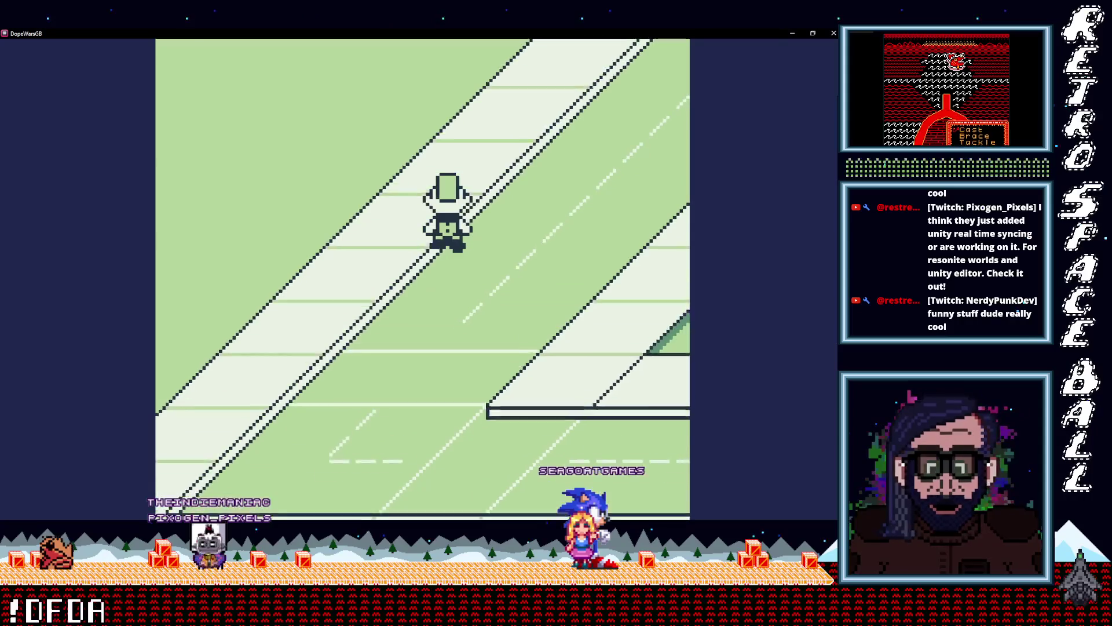
key(Up)
key(Up)
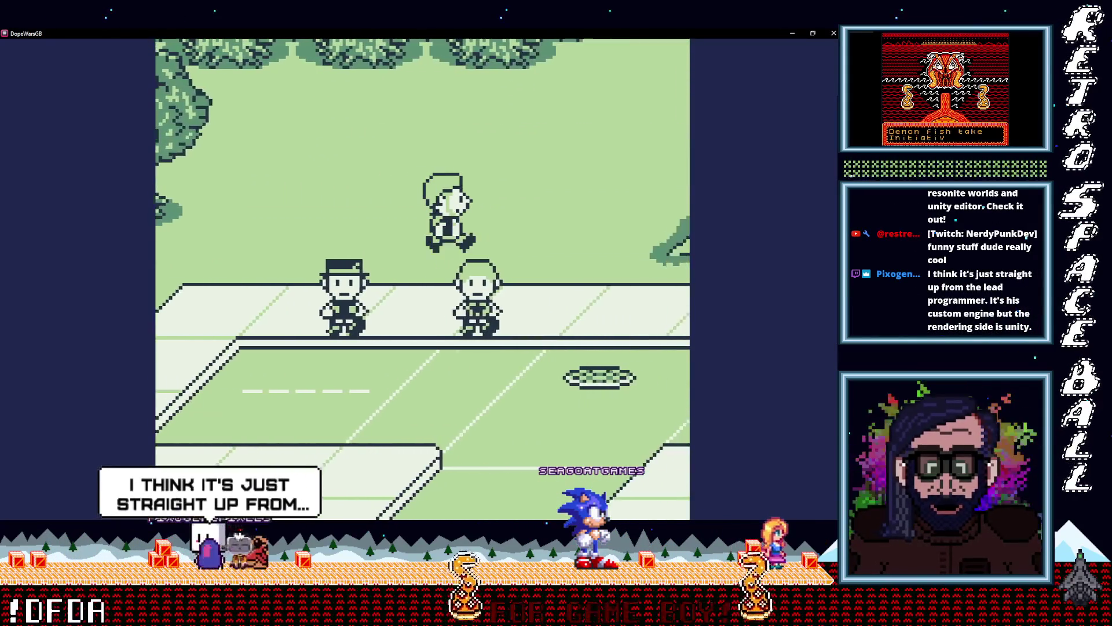
Step: Walk right past the house and down the diagonal path into the cop
key(Right)
key(Down)
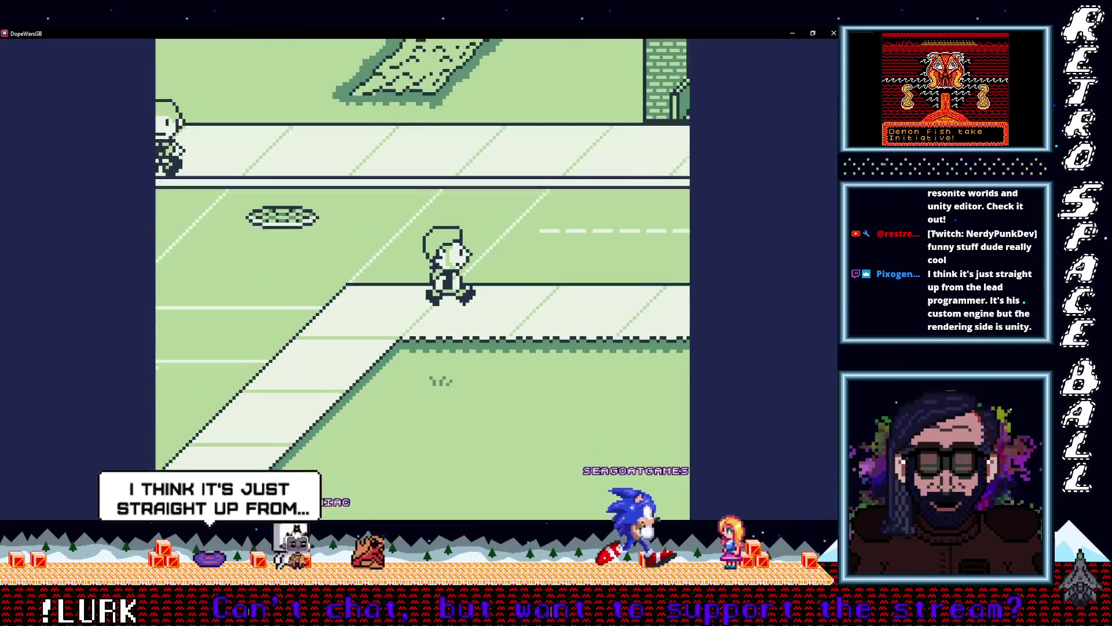
key(Right)
key(Right)
key(Up)
key(Right)
key(Right)
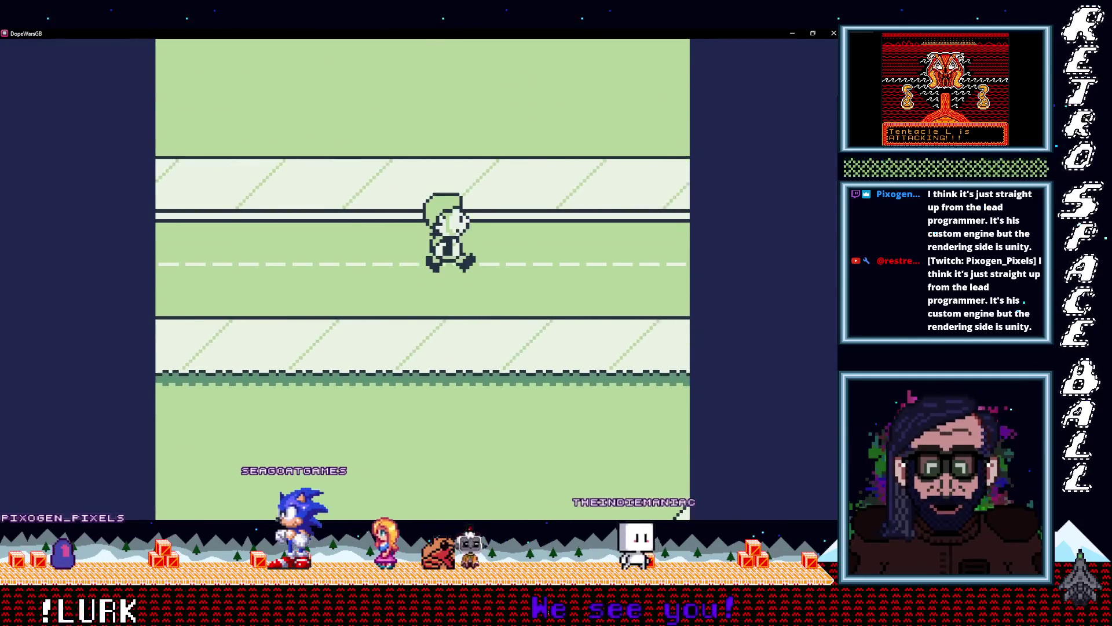
key(Right)
key(Down)
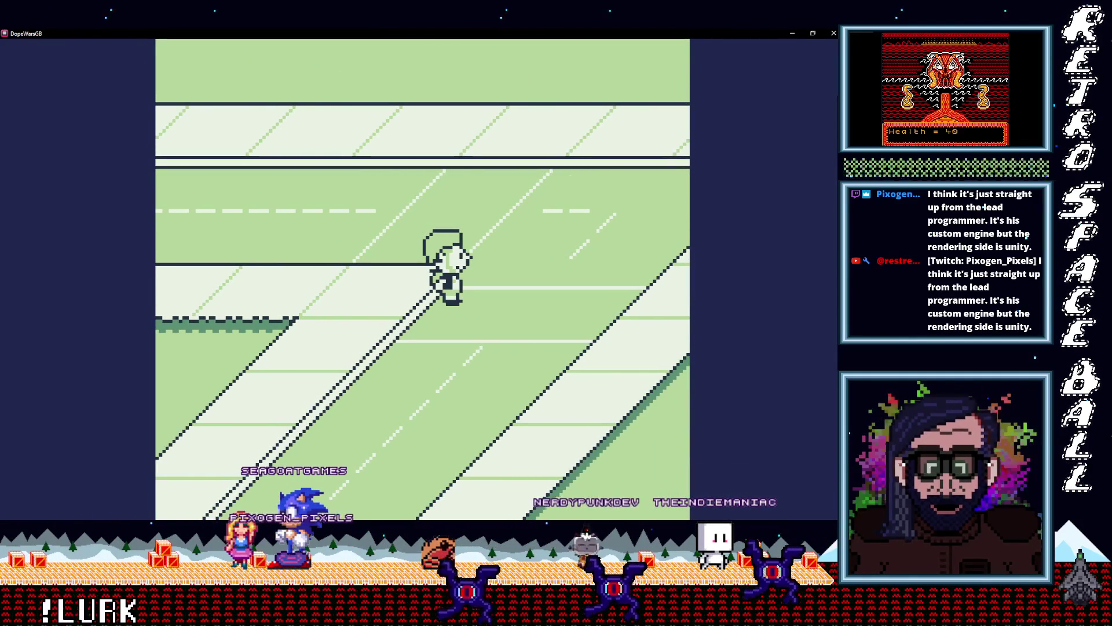
key(Down)
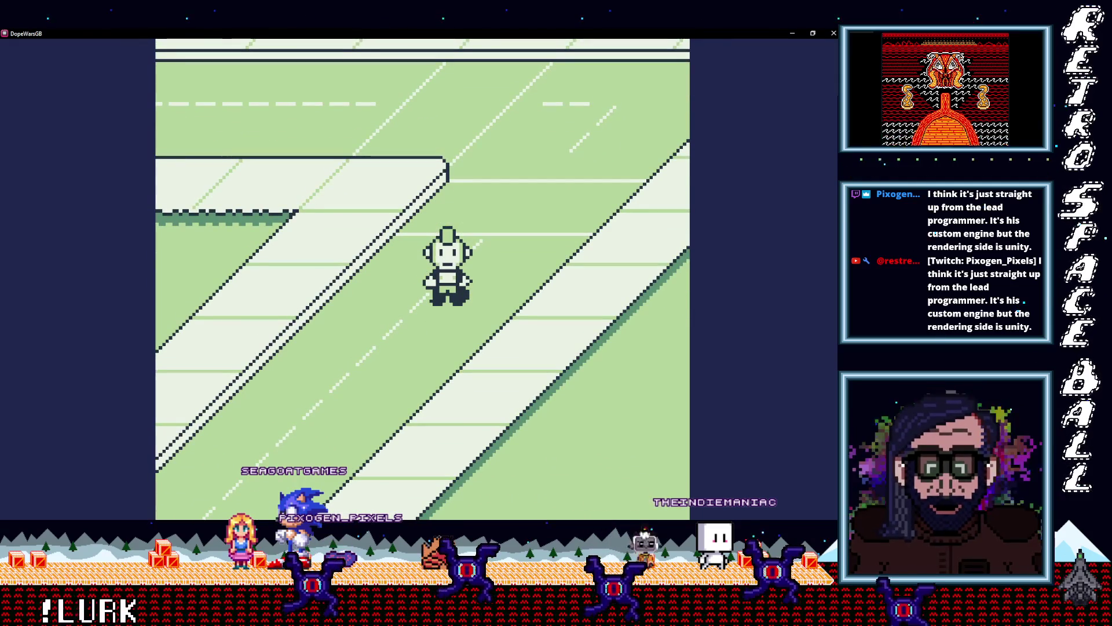
key(Down)
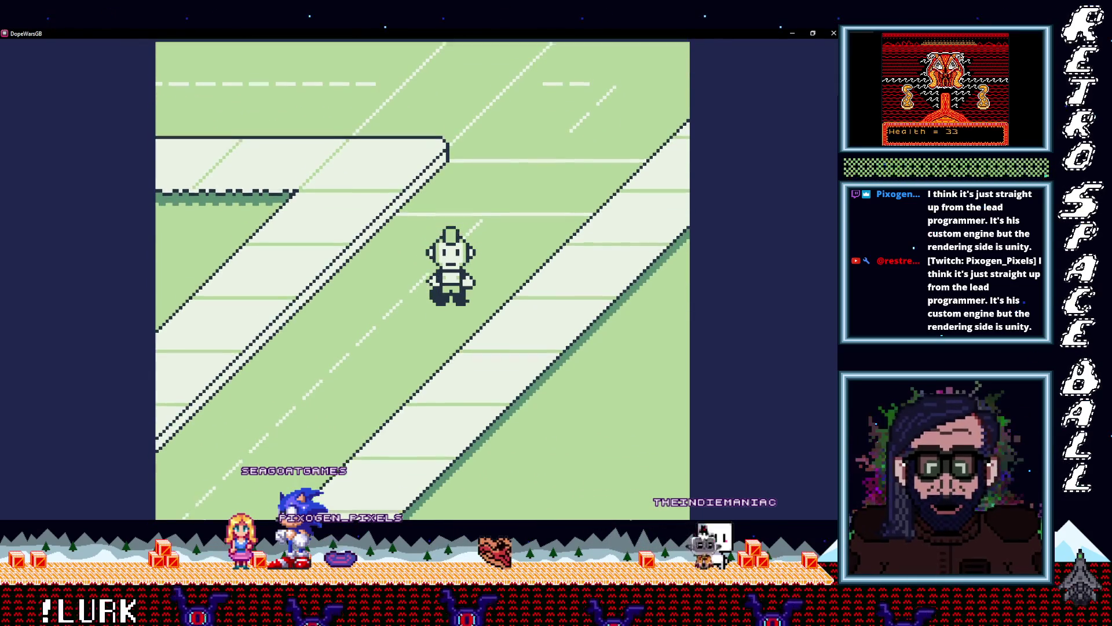
key(Right)
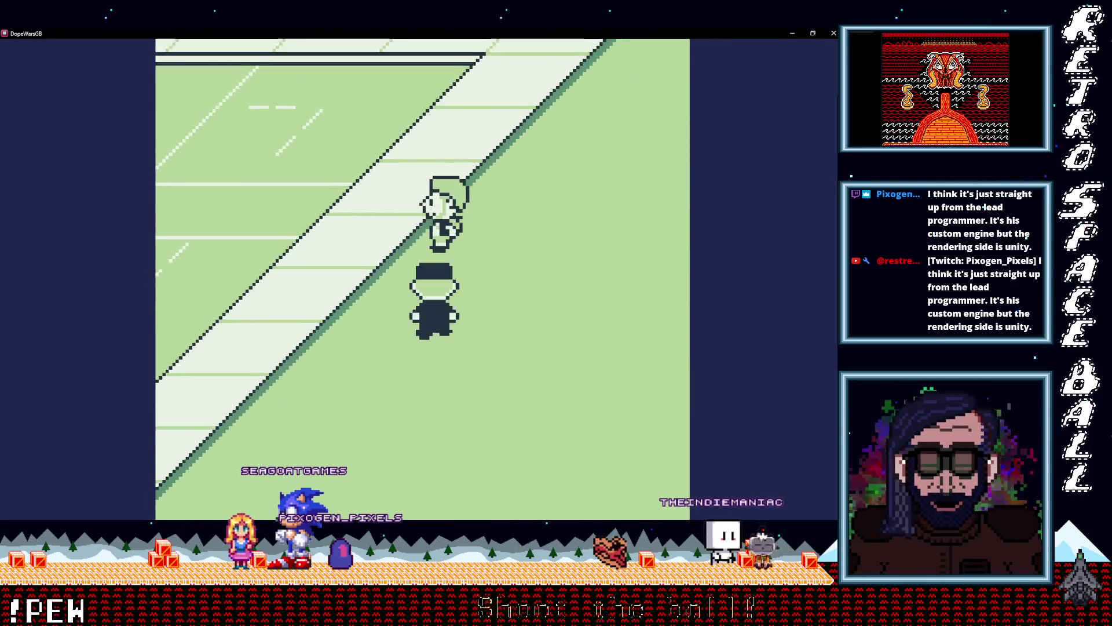
Step: Start the cop battle and attack, dealing 6 damage before the failed arrest message
key(z)
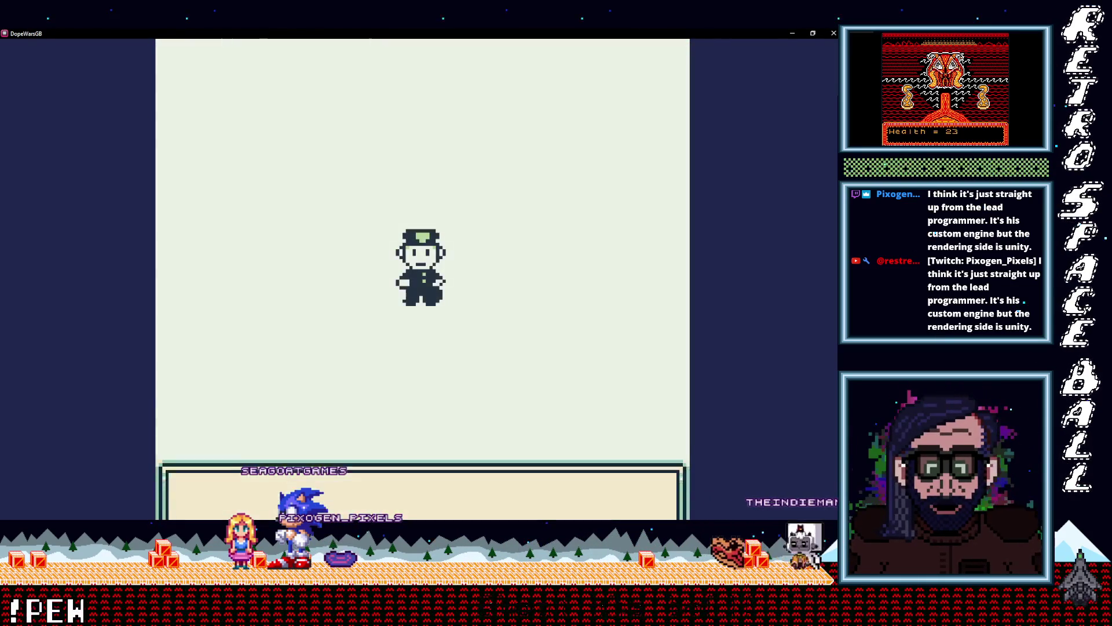
key(z)
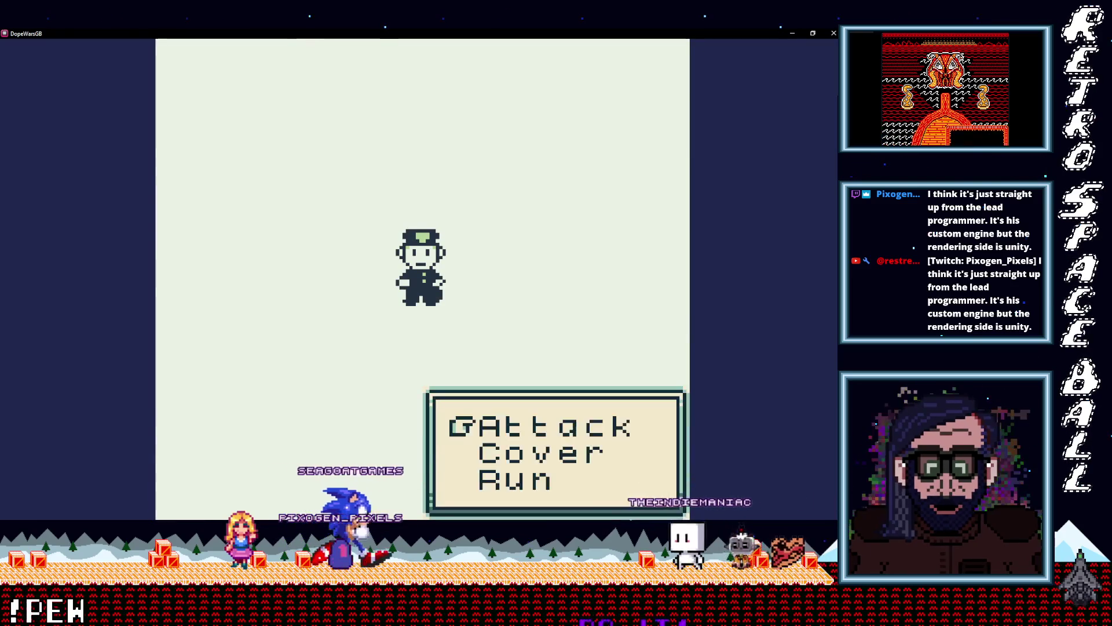
key(z)
key(z)
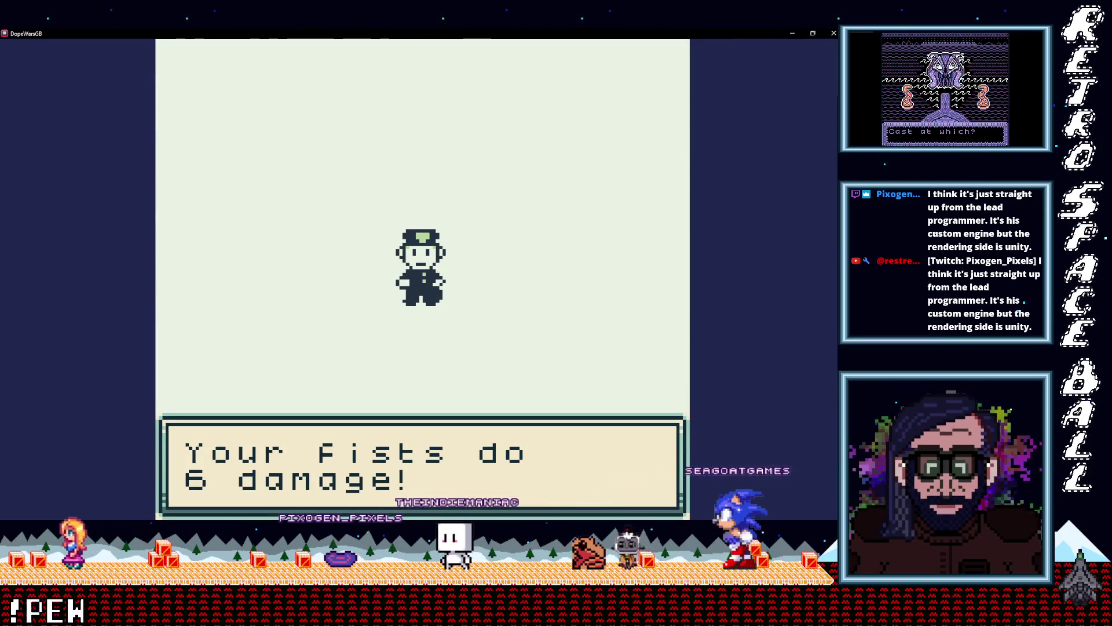
key(z)
key(z)
key(z)
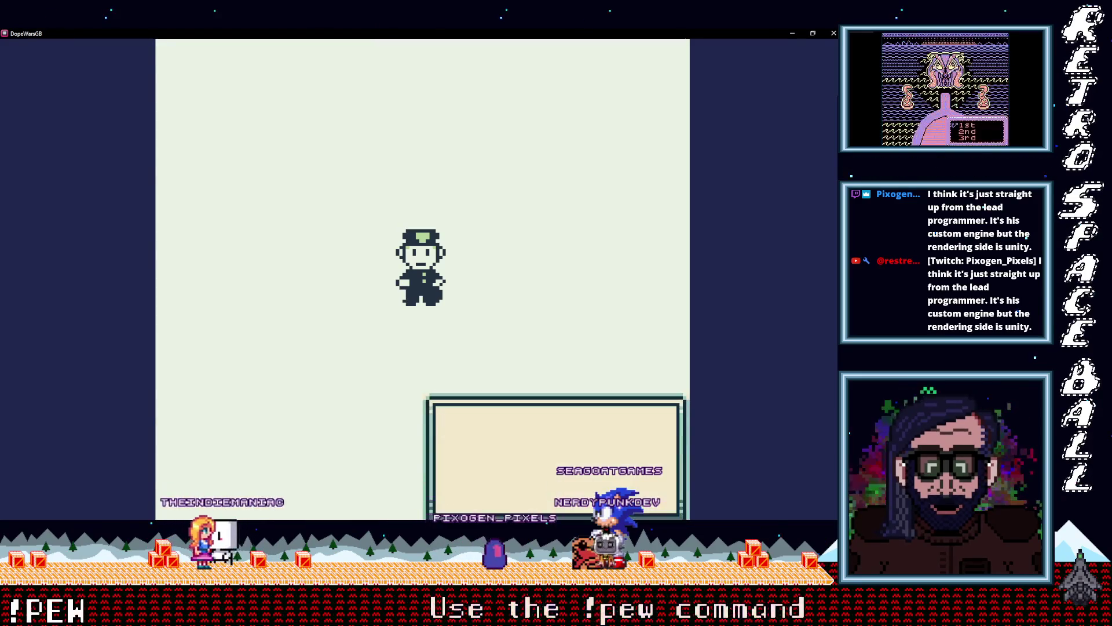
key(z)
key(z)
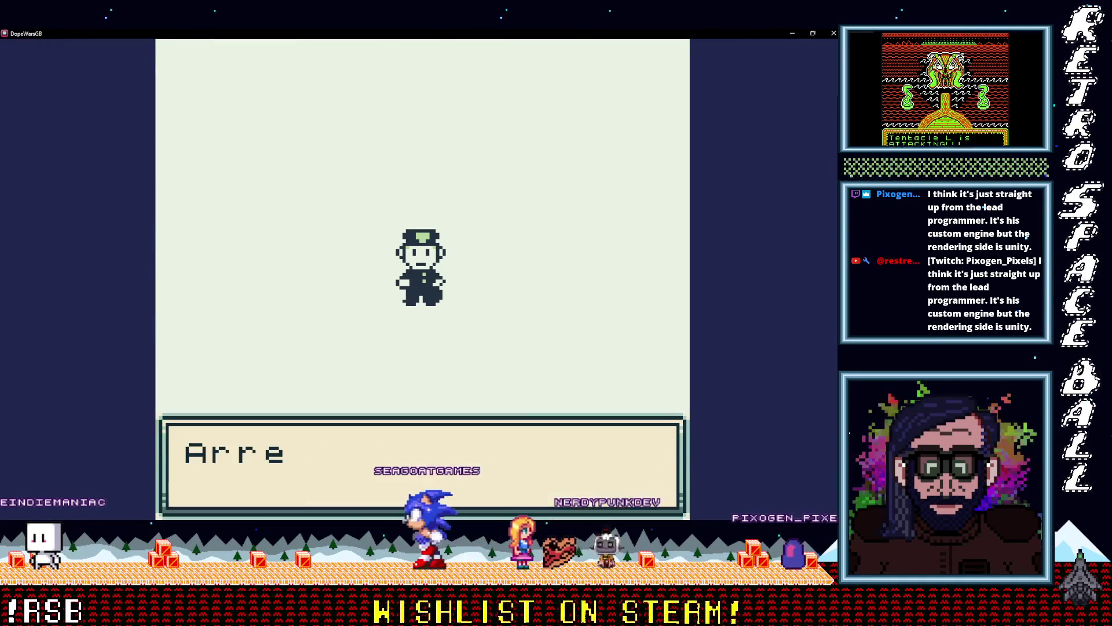
key(z)
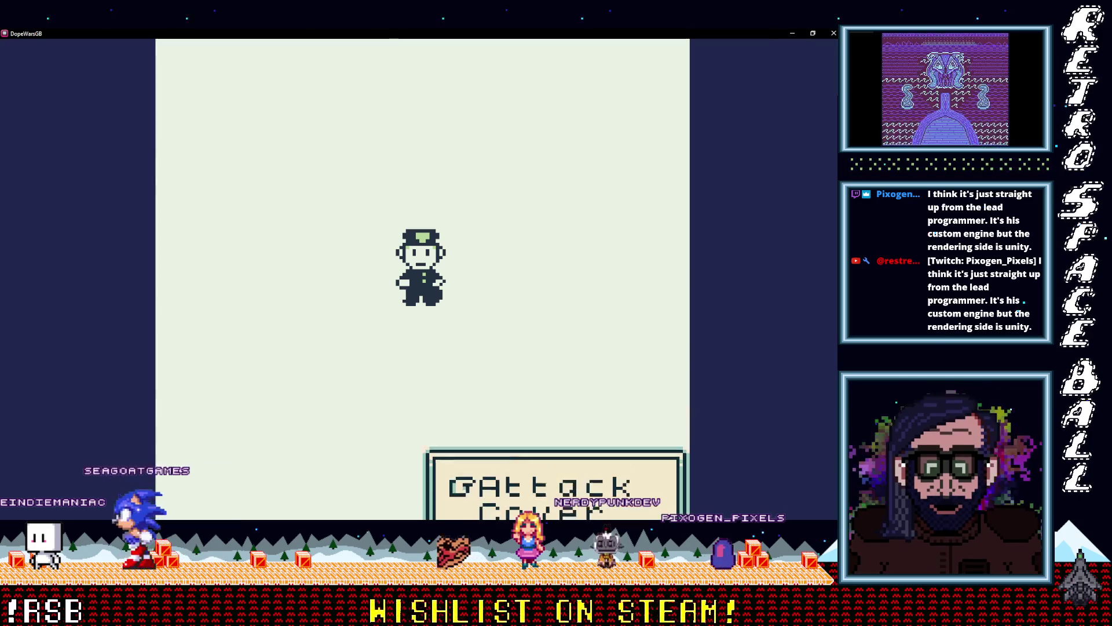
Step: Fight the cop with fists for 8 and 2 damage until the knockout returns to the map
key(z)
key(z)
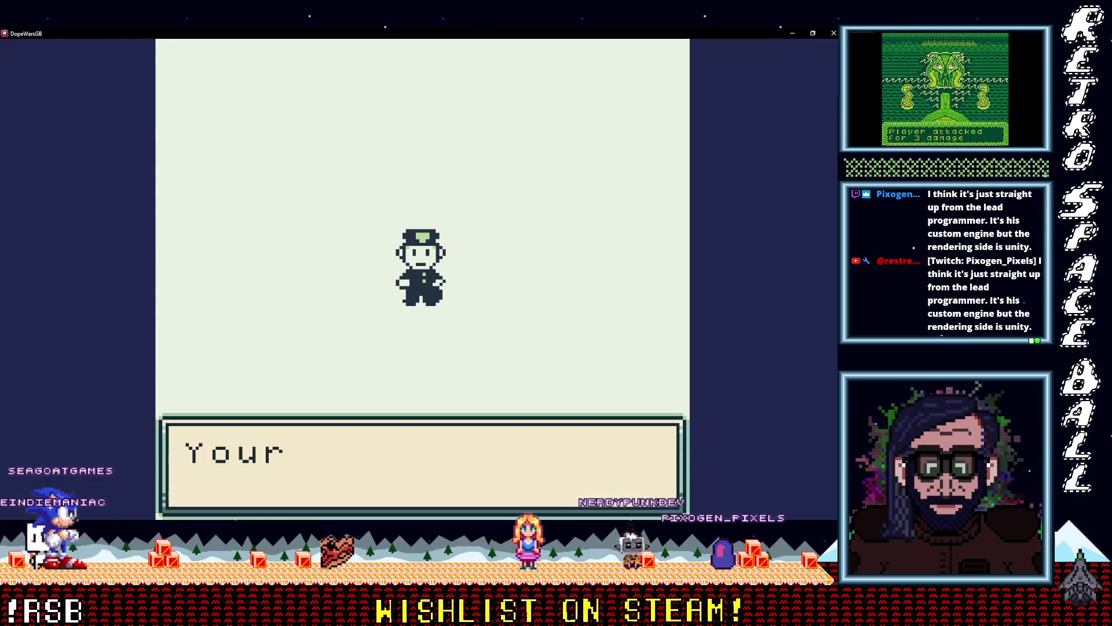
key(z)
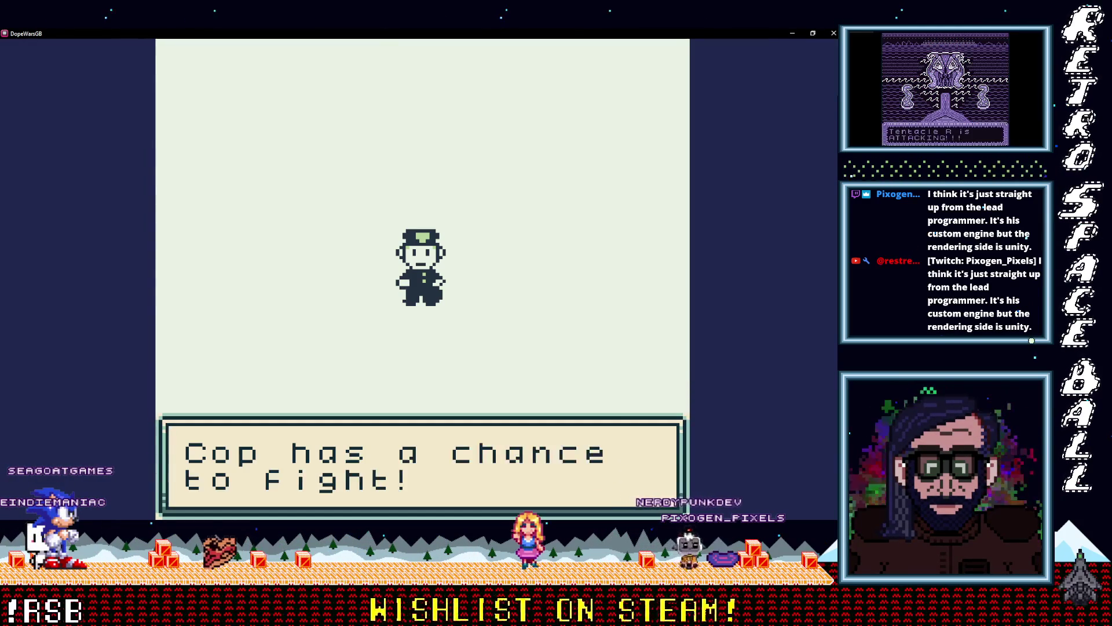
key(z)
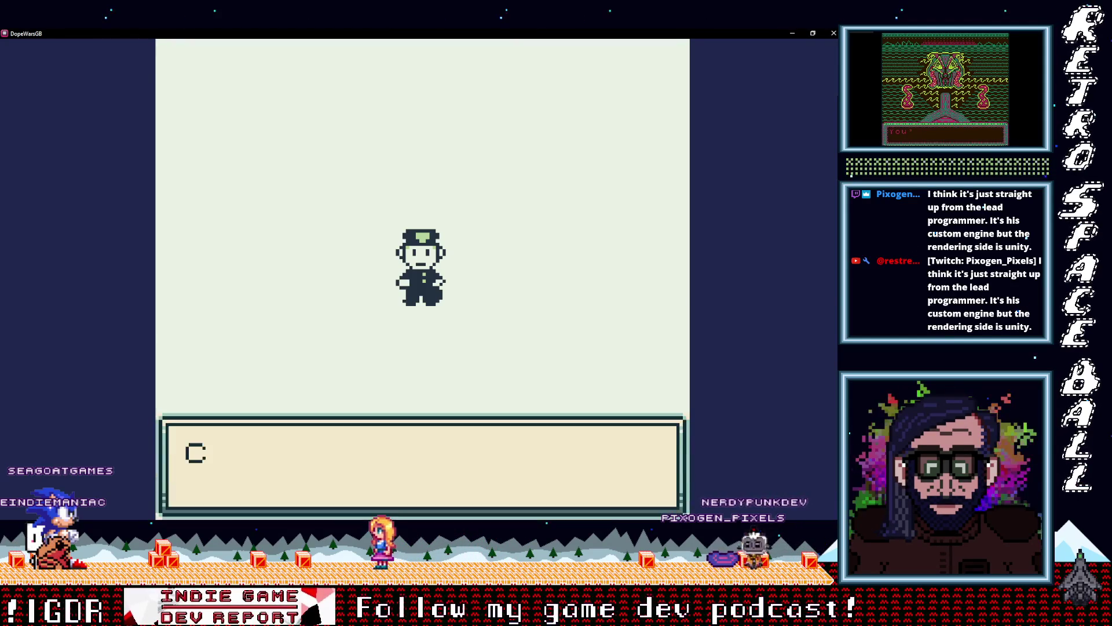
key(z)
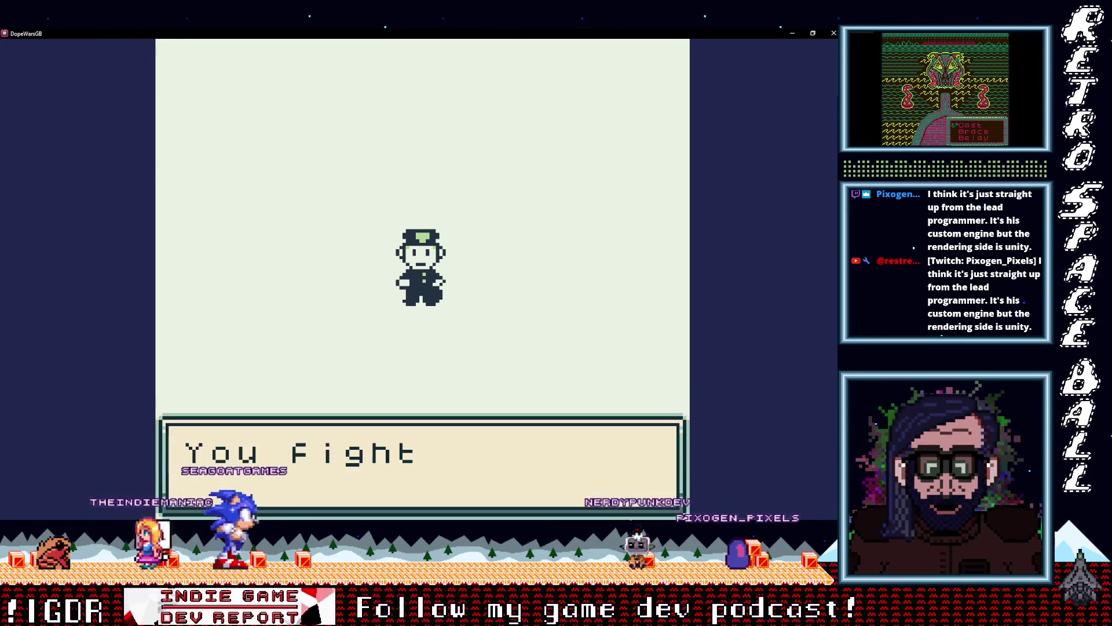
key(z)
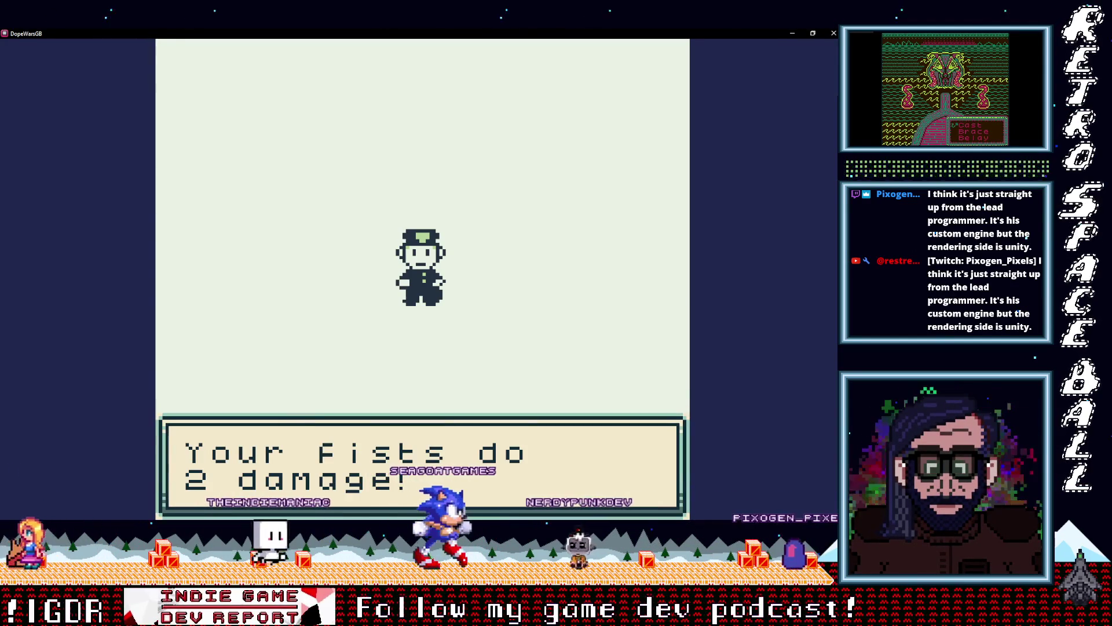
key(z)
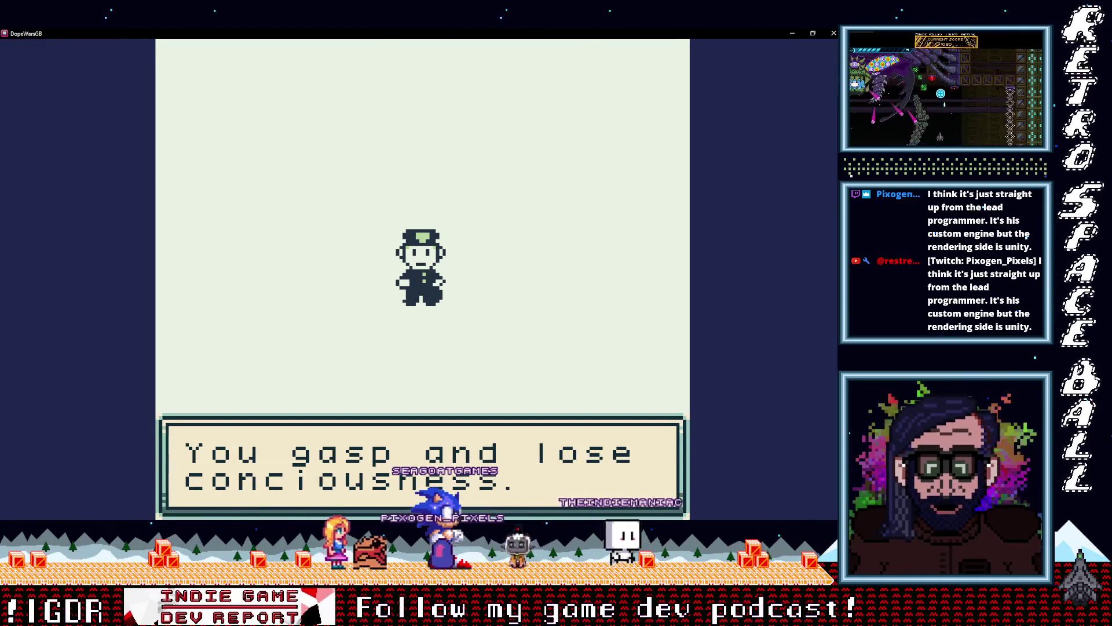
key(z)
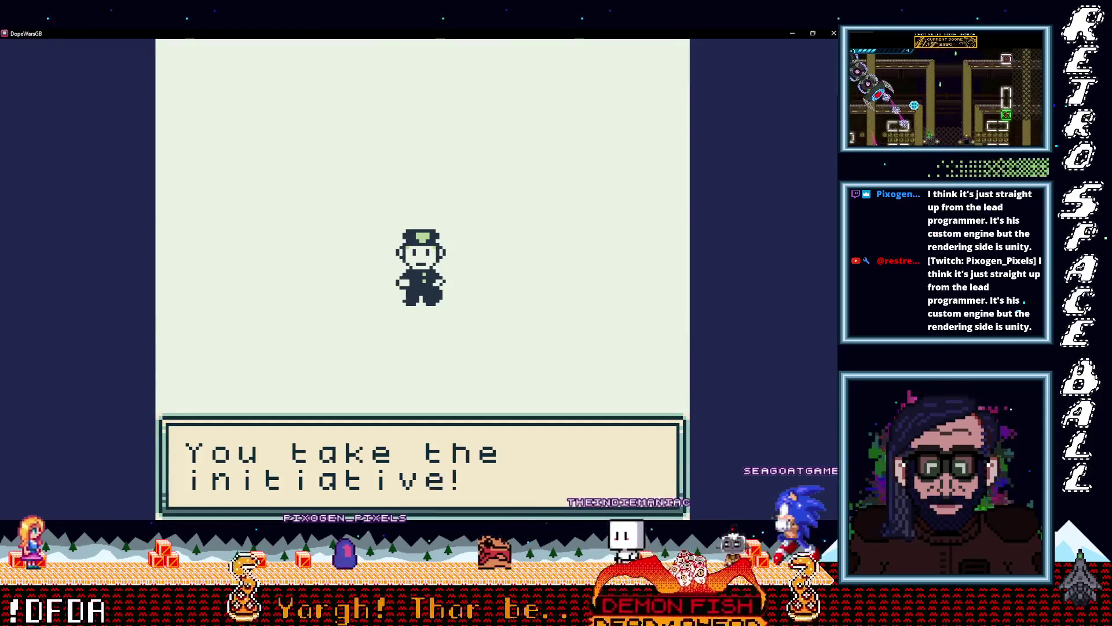
Step: Try to run from the cop, fail and get knocked out, then walk down the street
key(z)
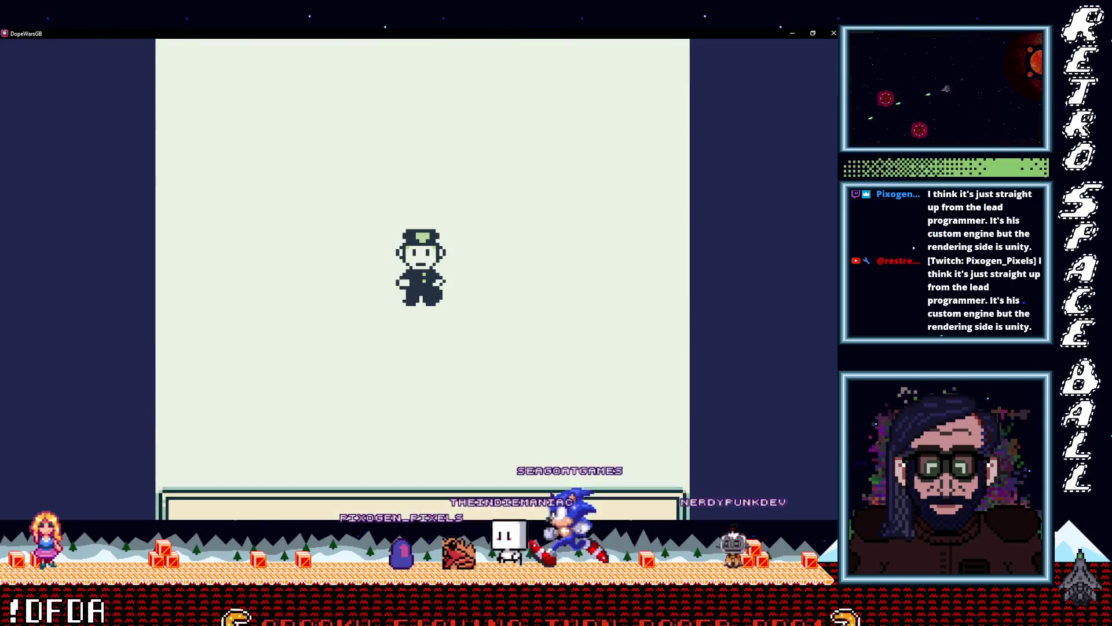
key(z)
key(z)
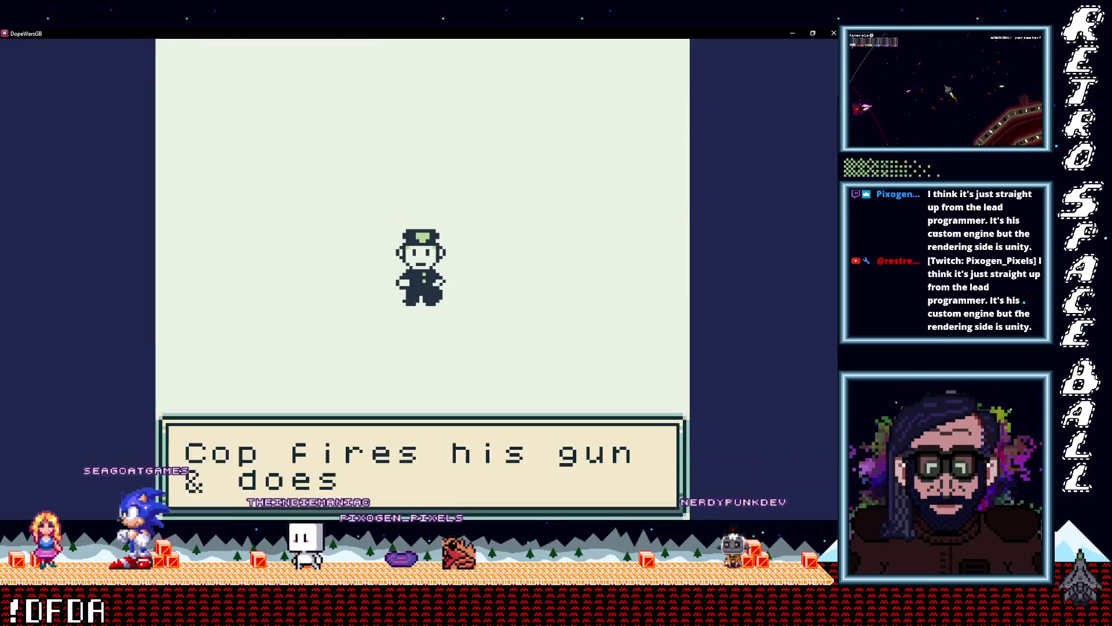
key(z)
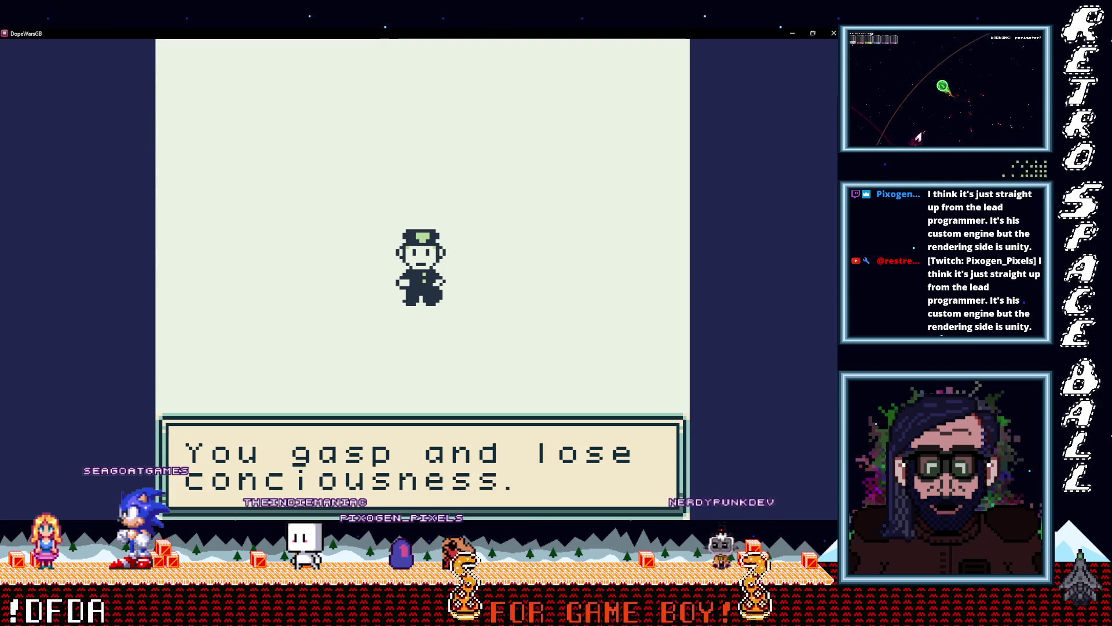
key(z)
key(Down)
key(Down)
key(Down)
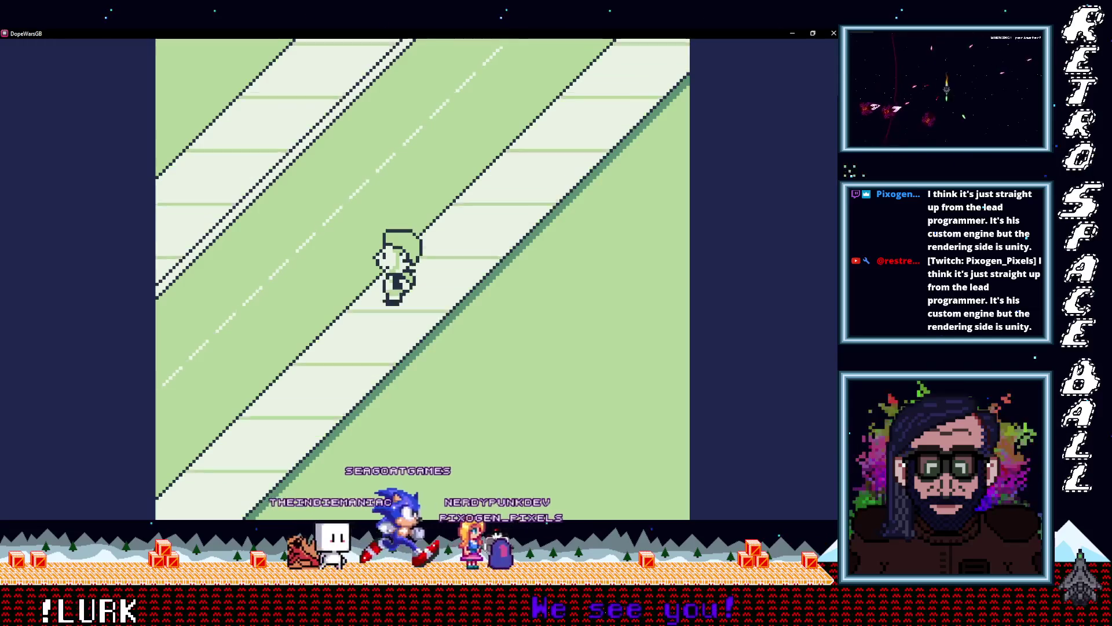
Step: Walk the streets up to the approaching cop and choose Attack
key(Down)
key(Right)
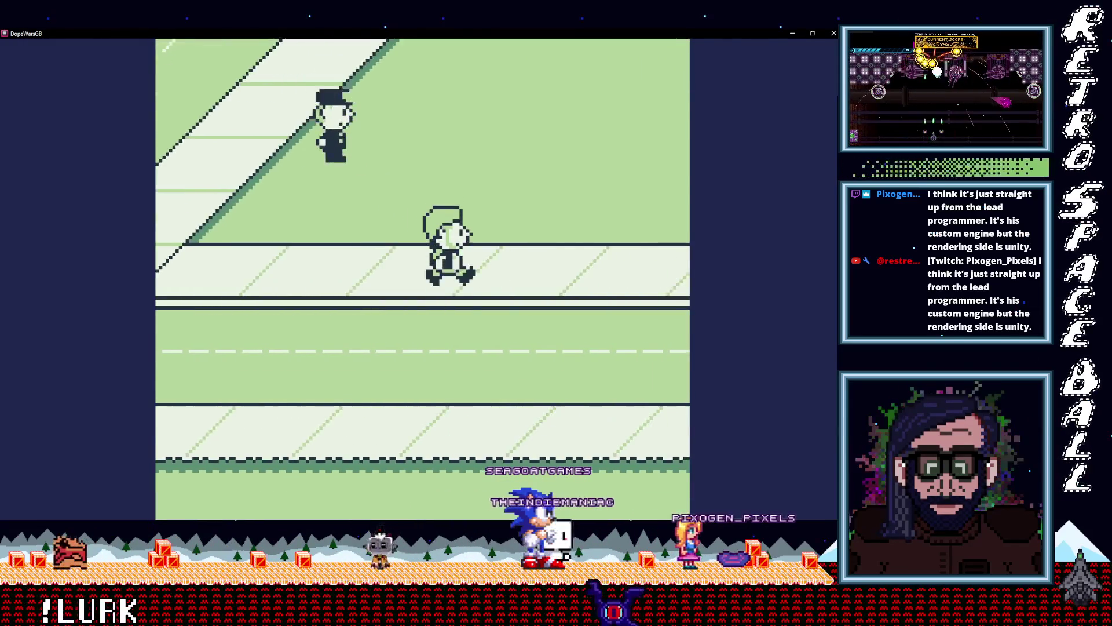
key(Down)
key(Up)
key(Right)
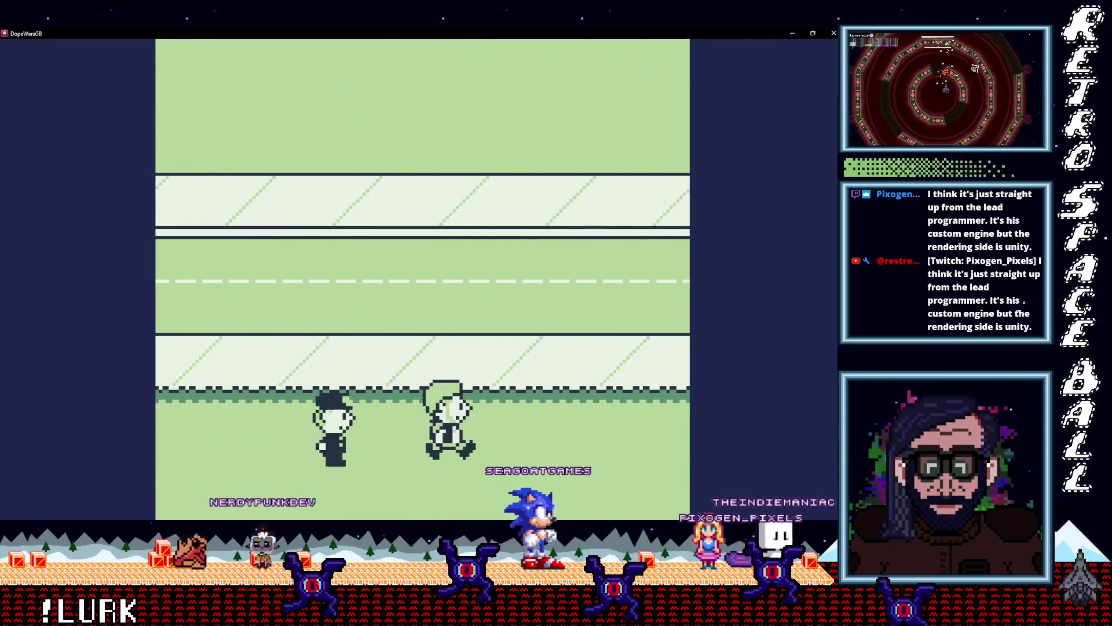
key(Up)
key(Right)
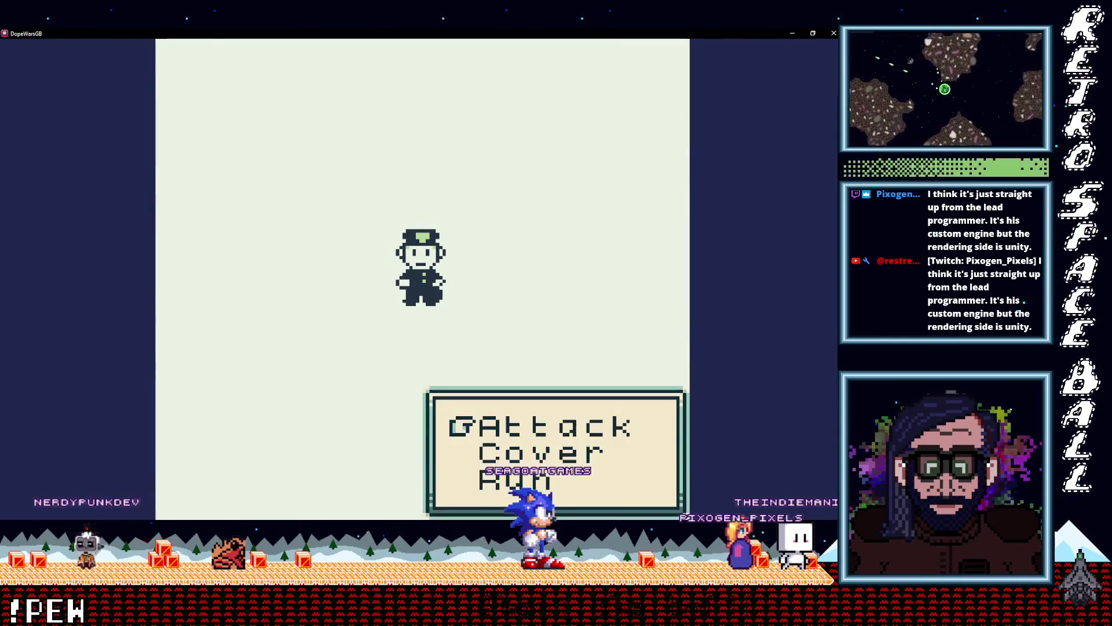
key(Return)
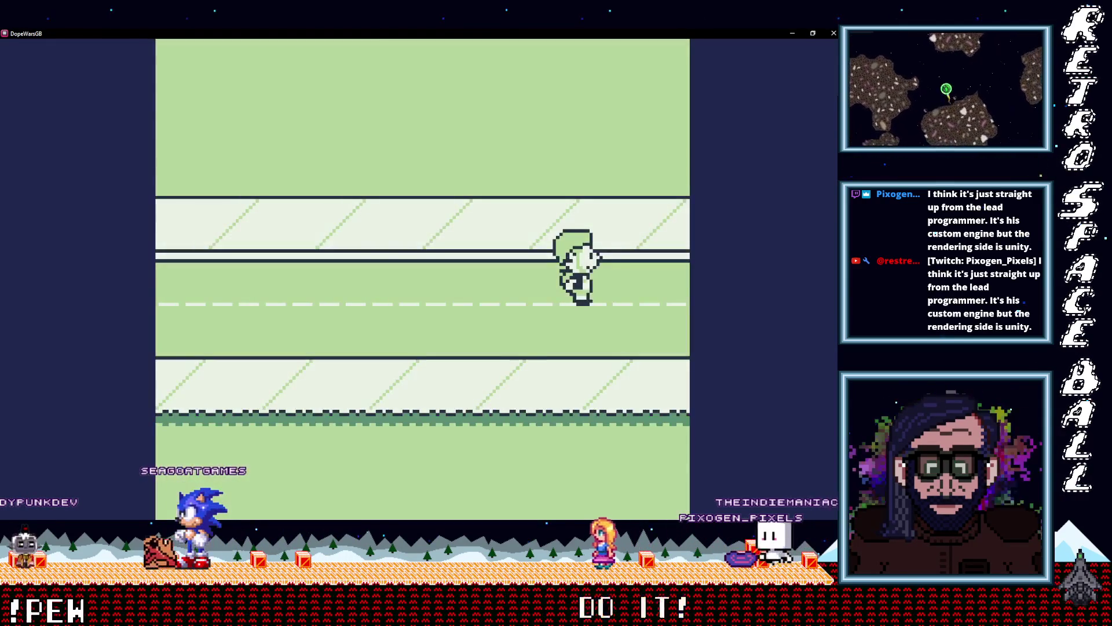
Step: Walk down to the sidewalk and onto the grass, then left along the road
key(Right)
key(Left)
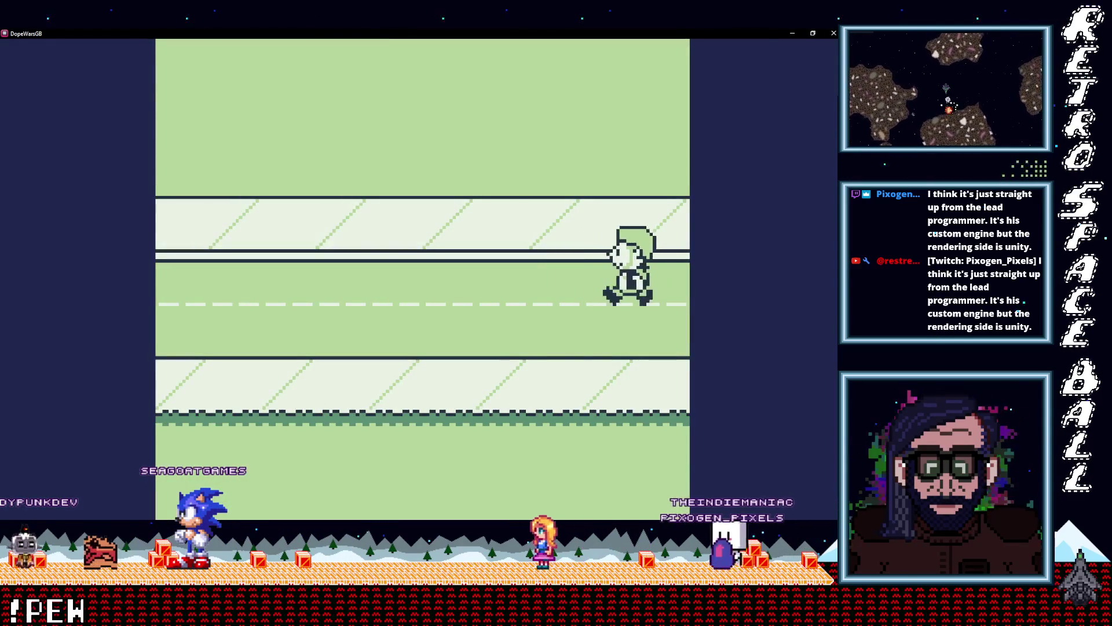
key(Down)
key(Down)
key(Left)
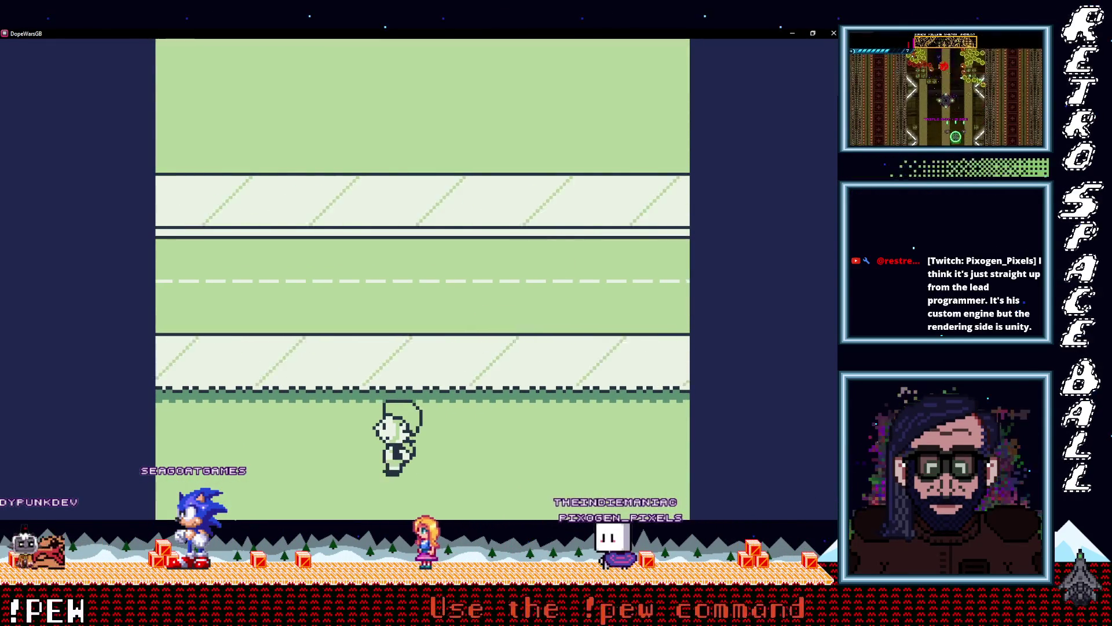
key(Down)
key(Left)
key(Left)
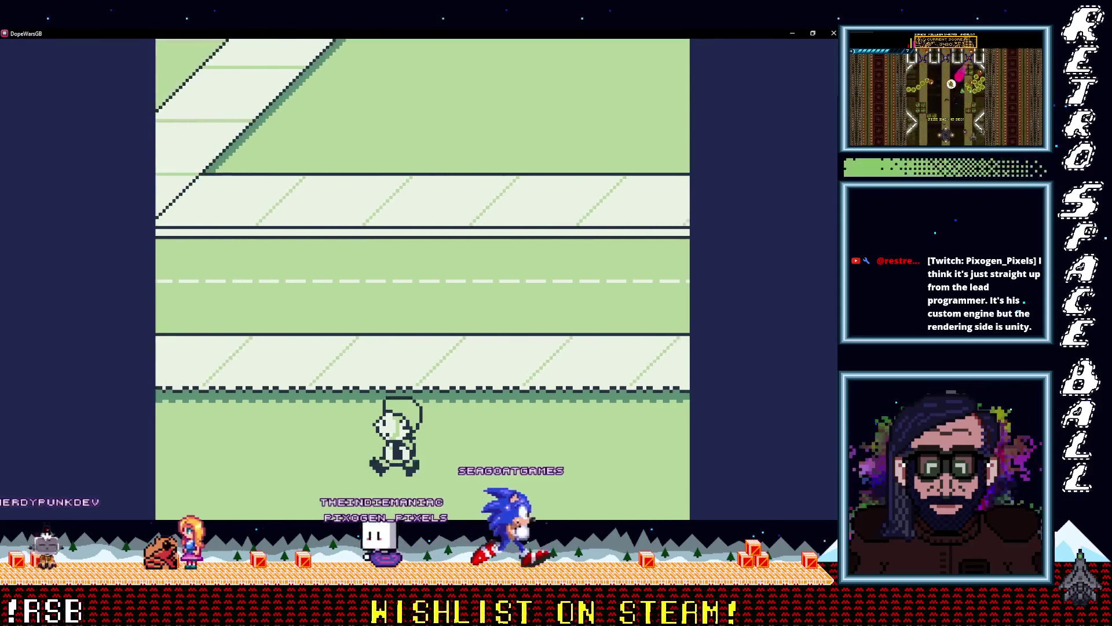
key(Left)
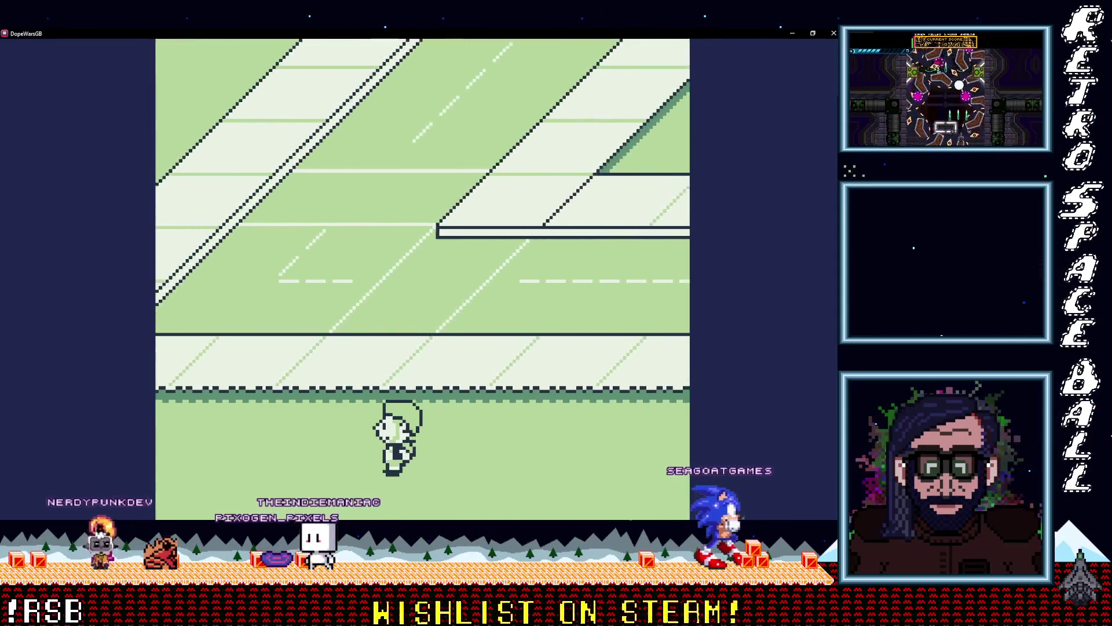
Step: Walk left and up the map toward the policeman
key(Left)
key(Up)
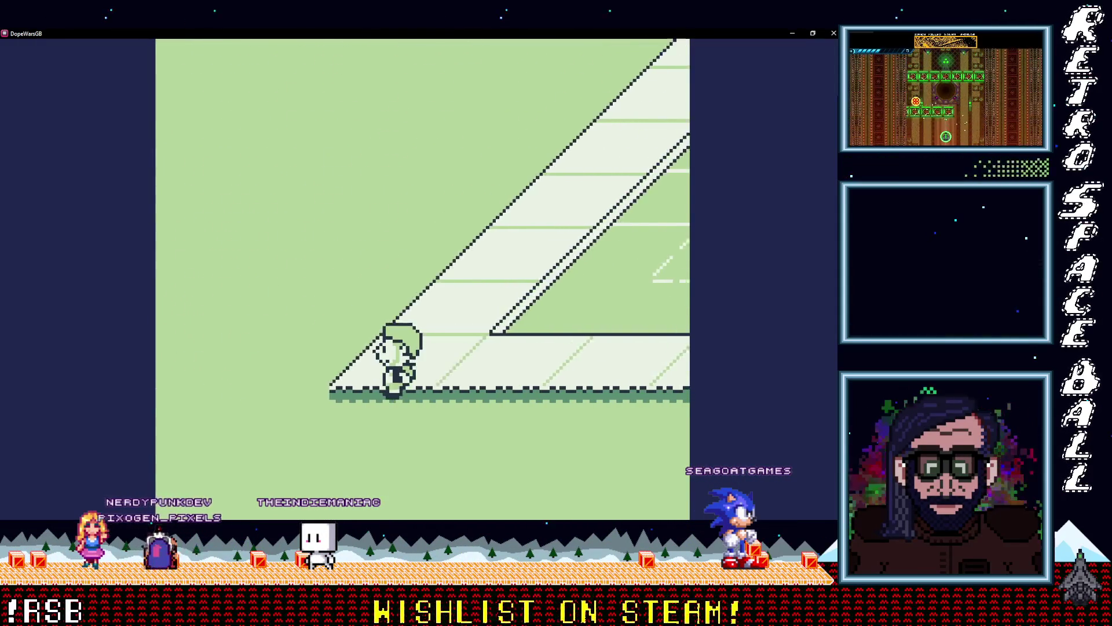
key(Left)
key(Up)
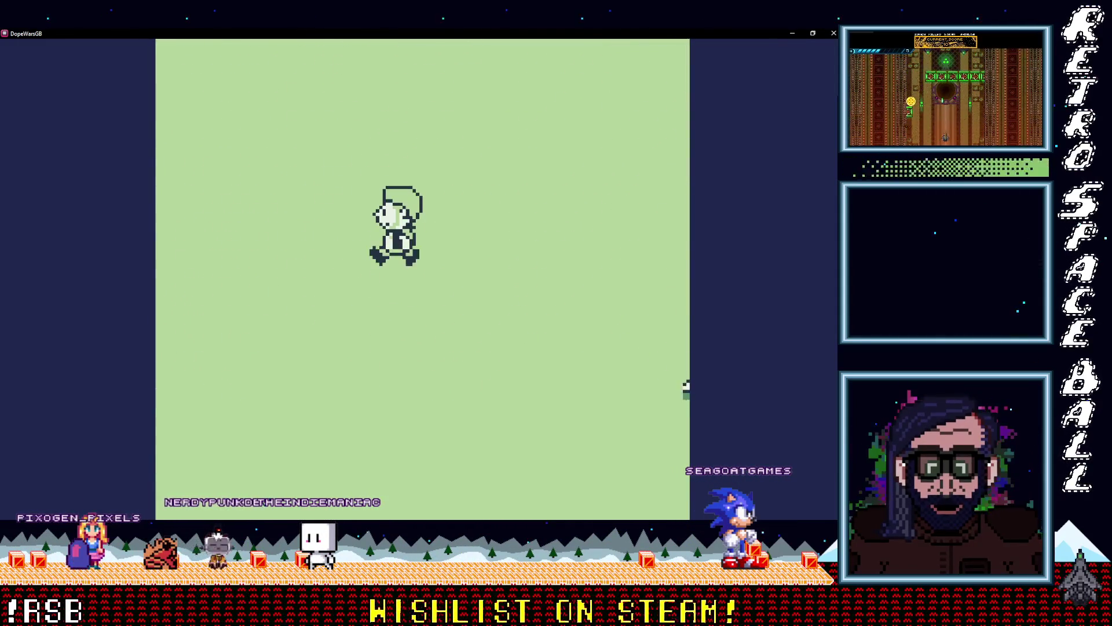
key(Up)
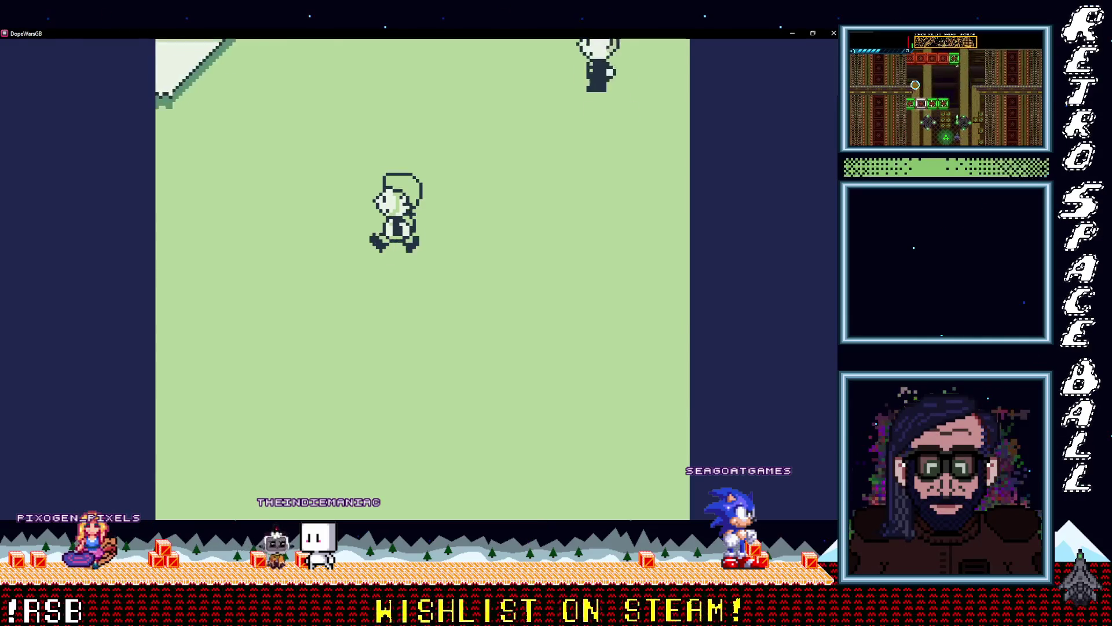
key(Up)
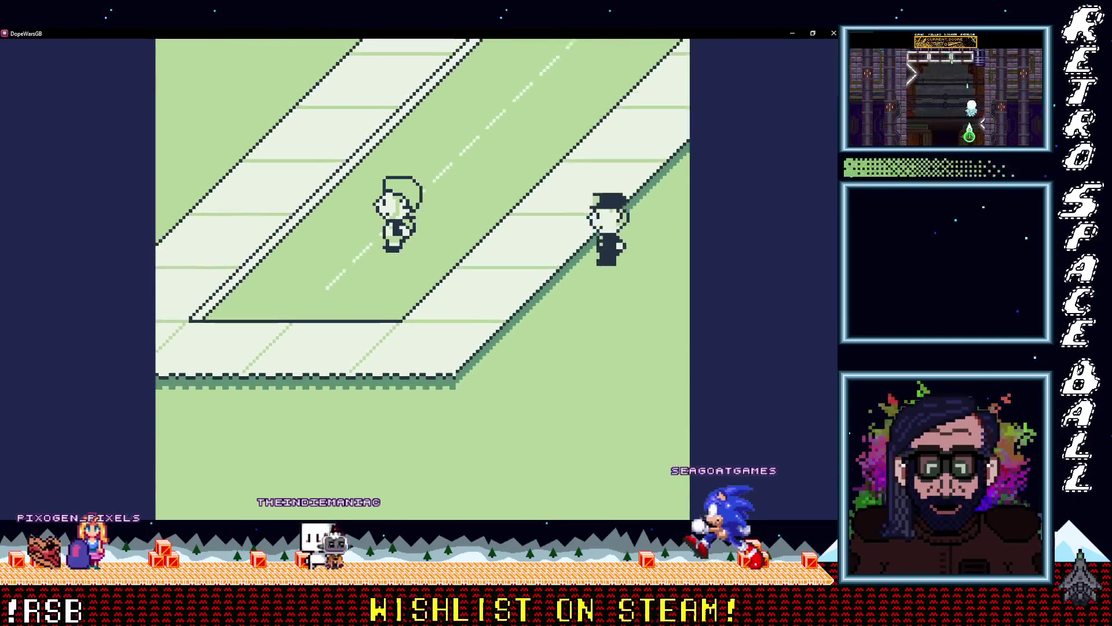
key(Left)
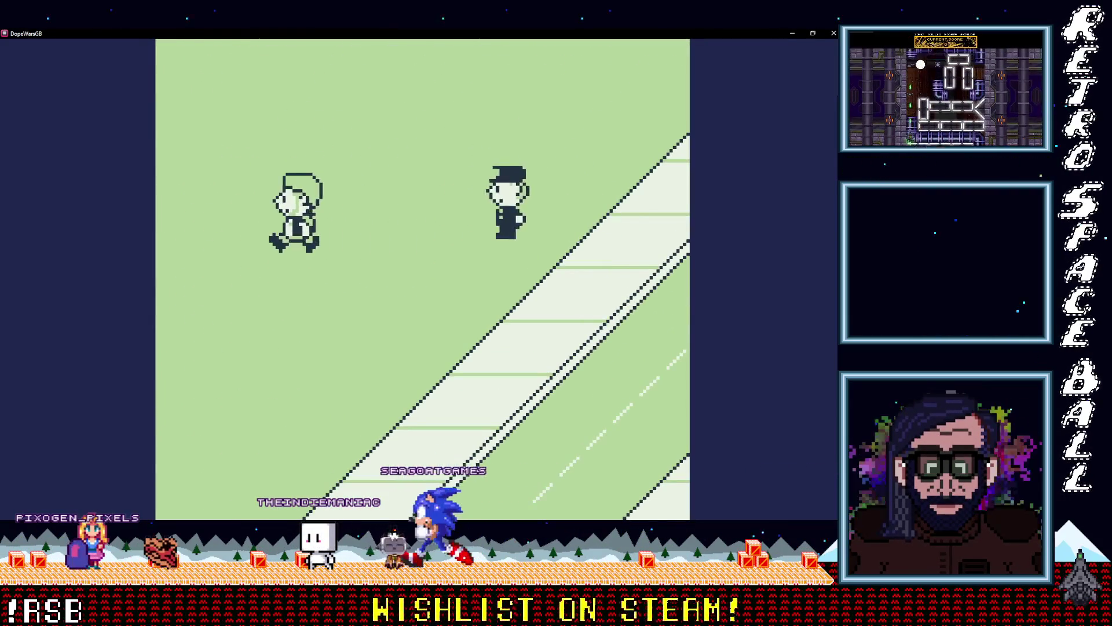
key(Up)
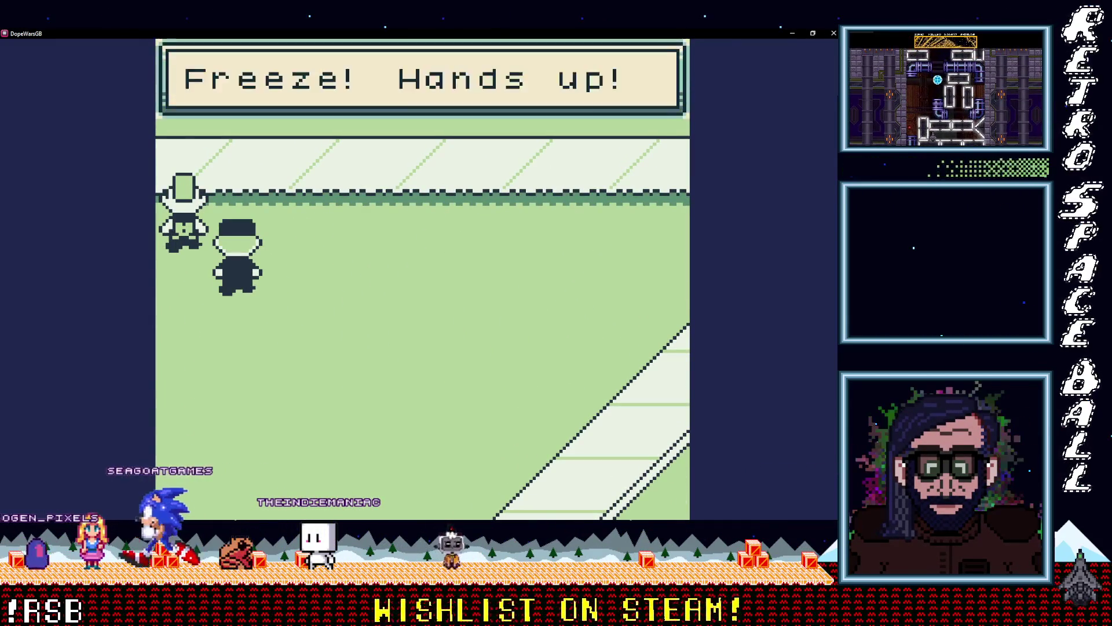
Step: Get past the Freeze! Hands up! message and choose Run to escape the cop
key(z)
key(z)
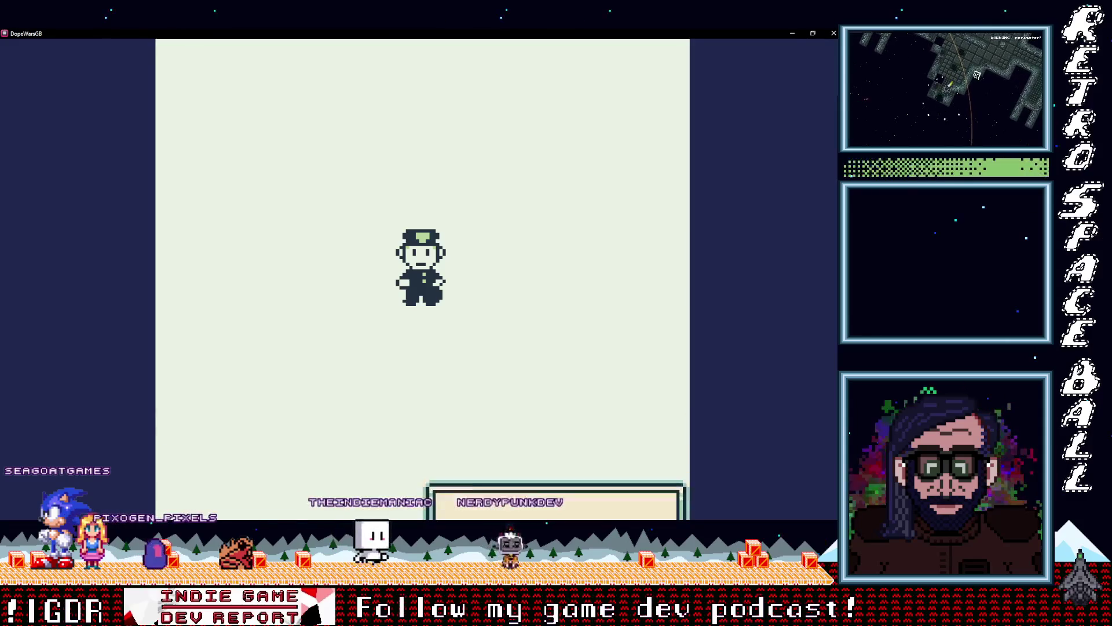
key(Down)
key(Down)
key(z)
key(z)
key(z)
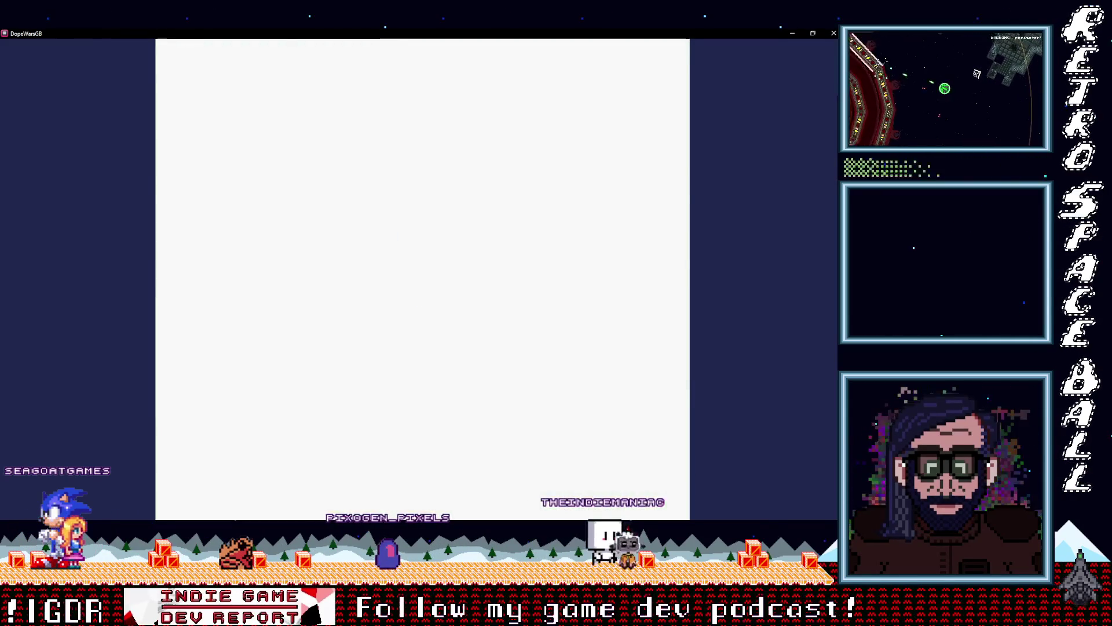
key(Up)
Step: Walk right and up the map, then minimize the game window
key(Right)
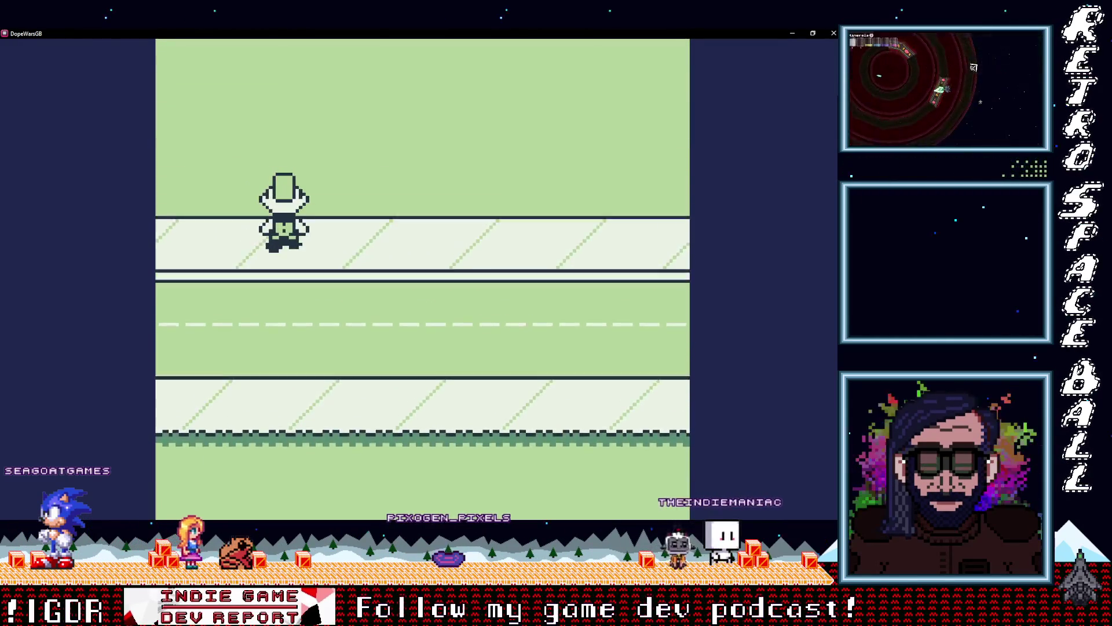
key(Right)
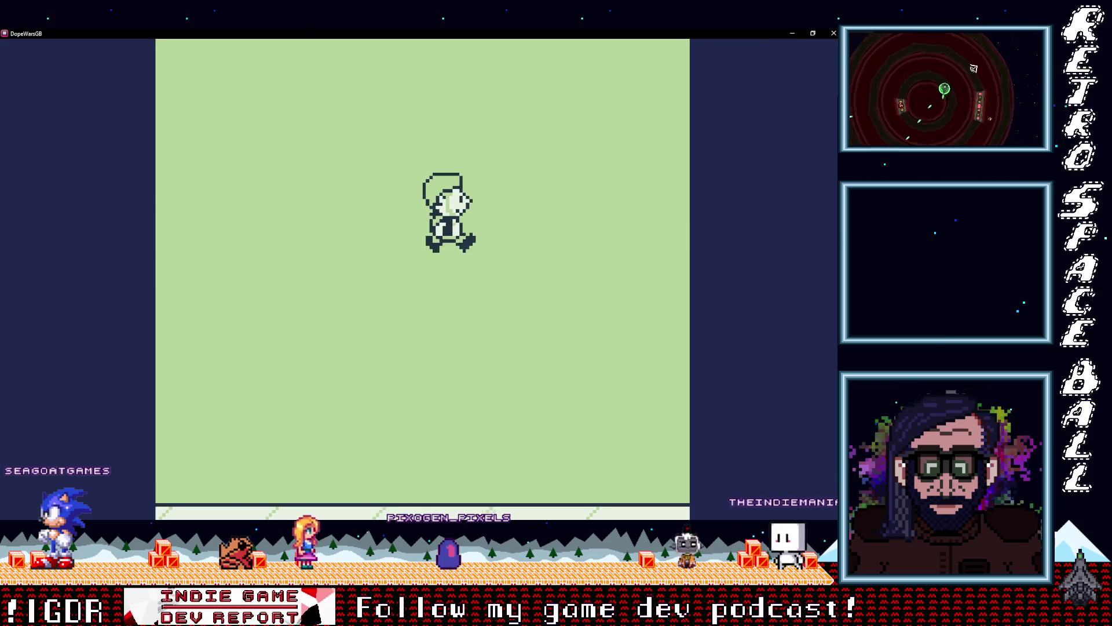
key(Up)
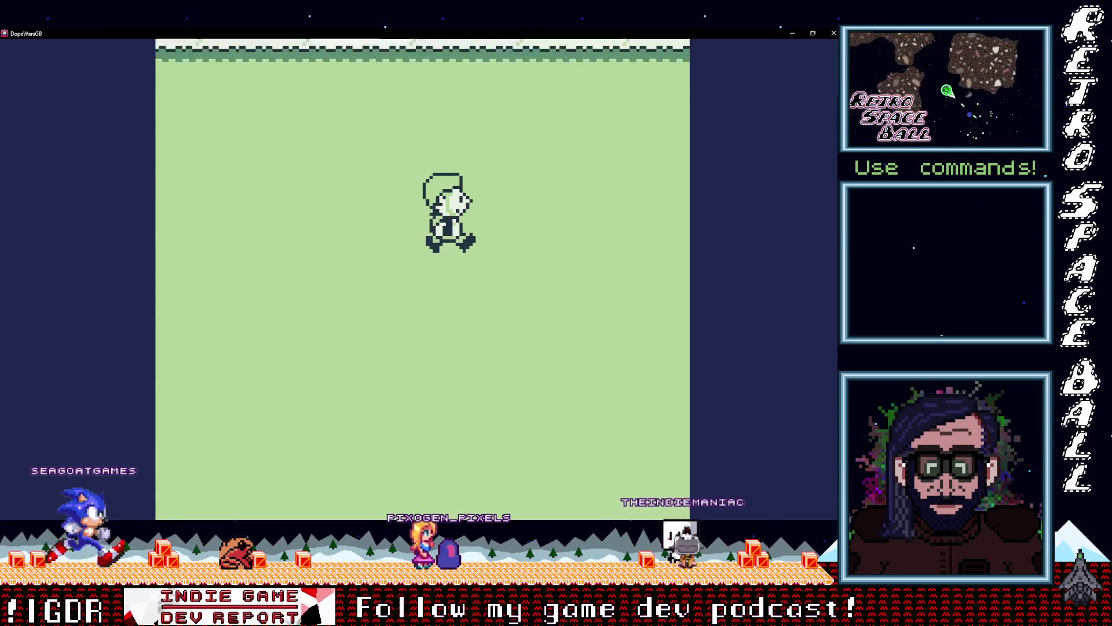
key(Up)
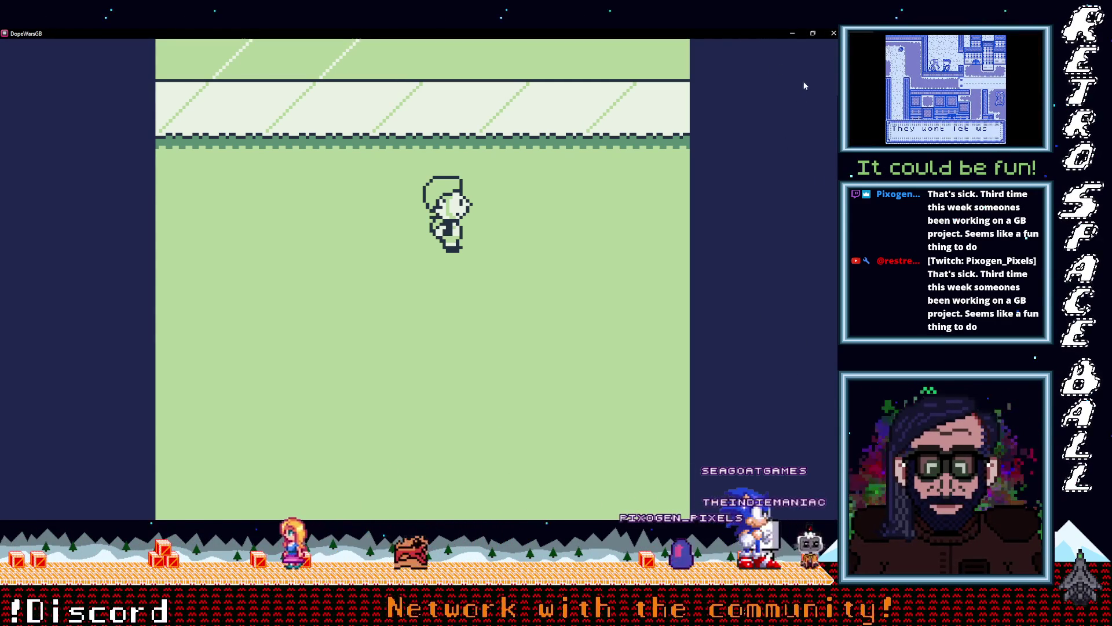
click(793, 34)
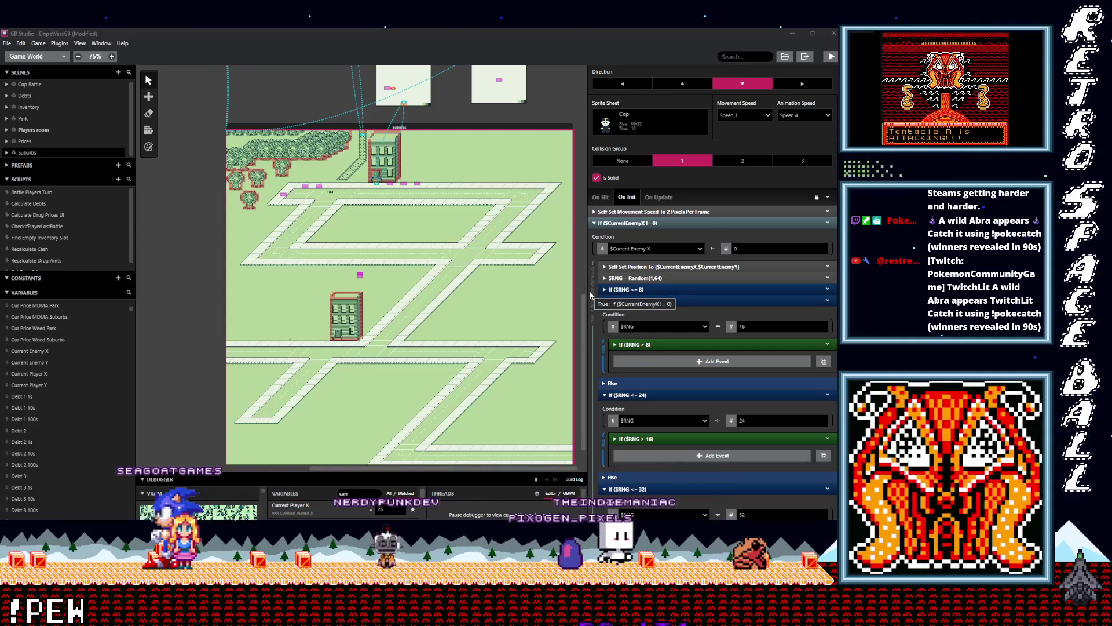
Step: Scroll the Suburbs canvas and drag the inspector edge right to give the map more room
scroll(511, 371, down, 2)
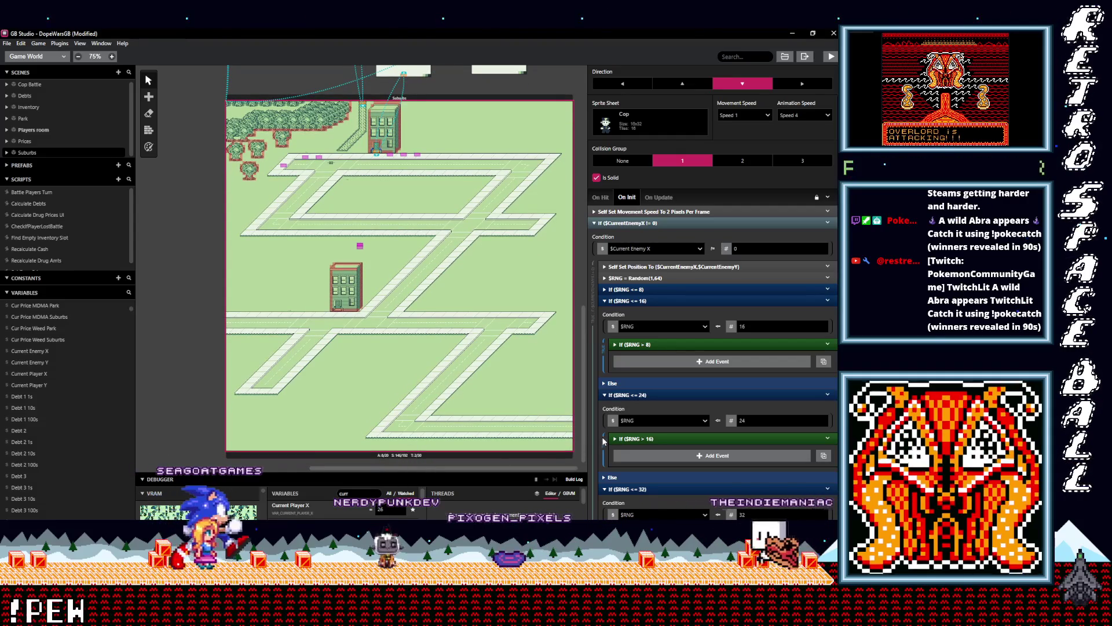
drag(592, 437, 648, 437)
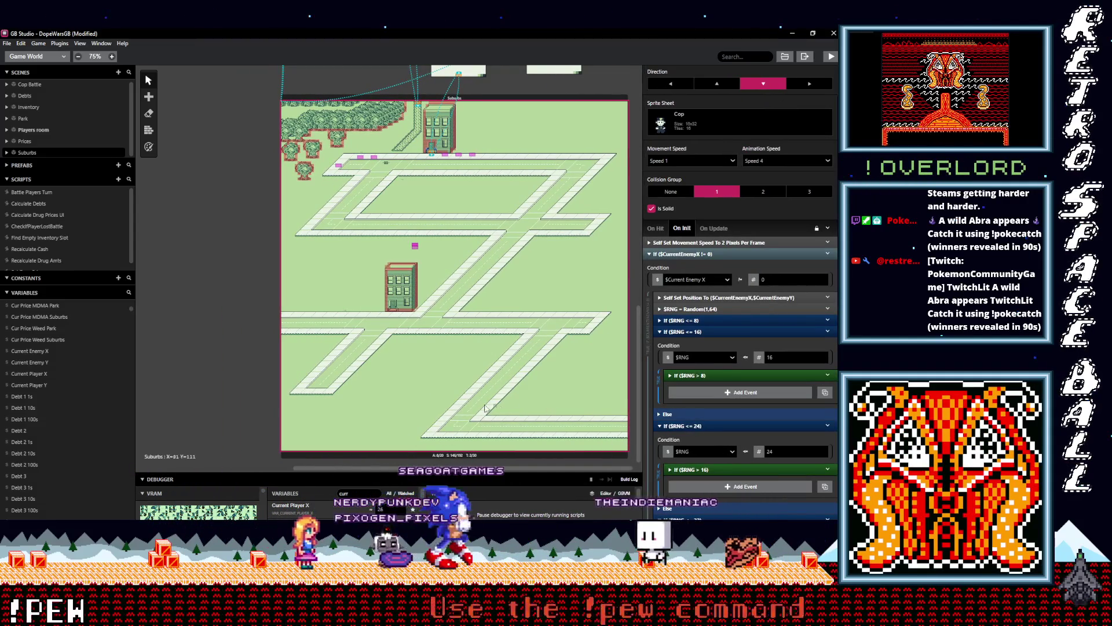
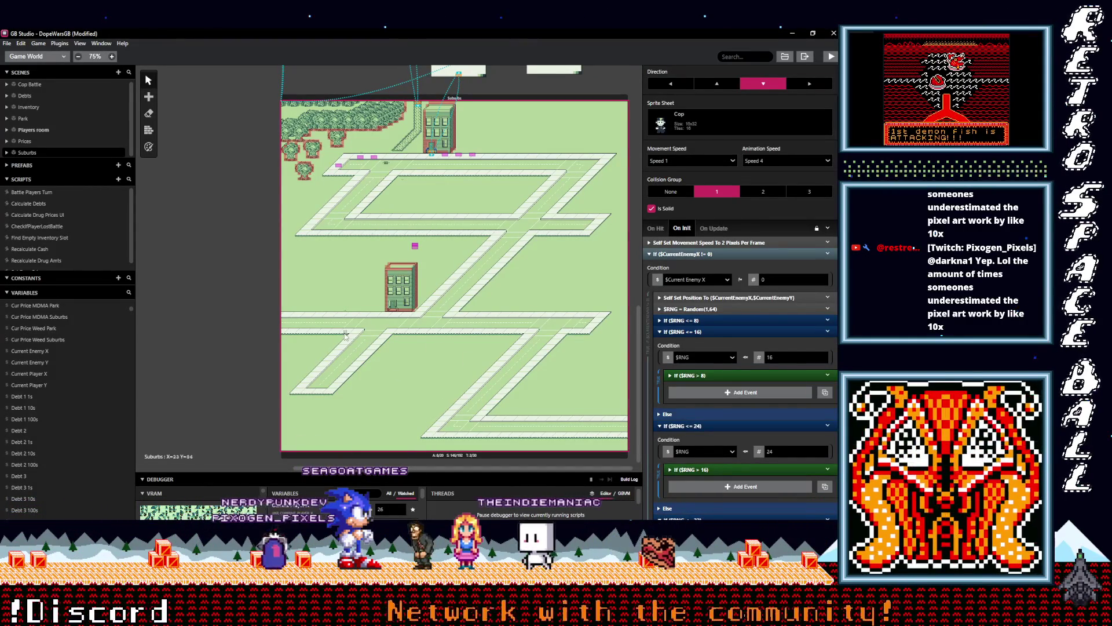
Step: Launch VRChat from the Steam tray menu in Steam VR mode
scroll(449, 348, up, 5)
scroll(446, 351, up, 5)
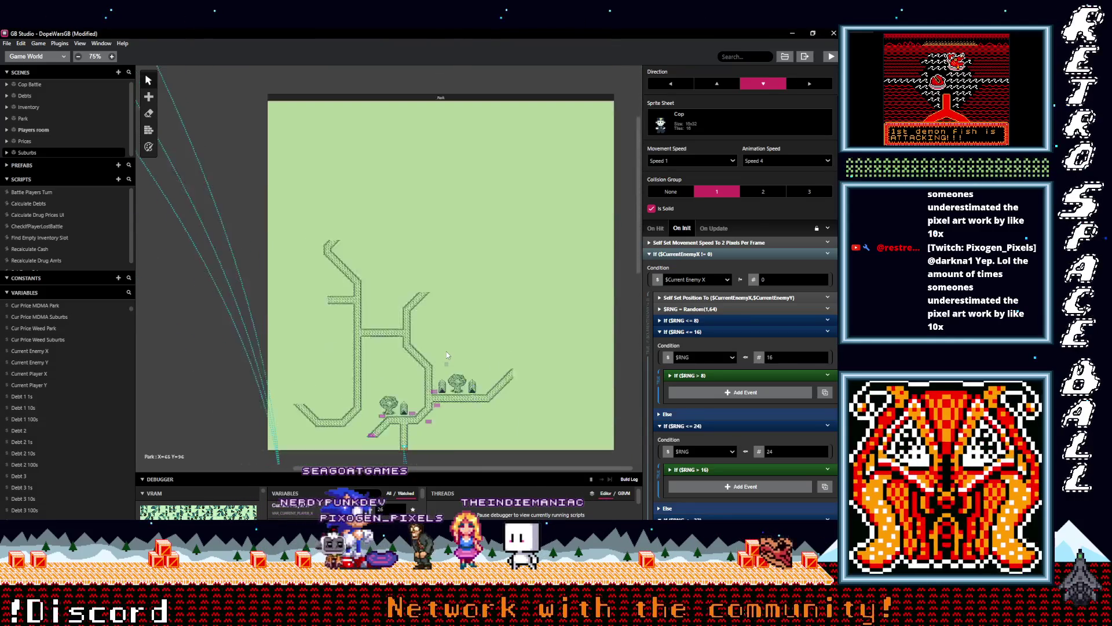
scroll(446, 351, down, 10)
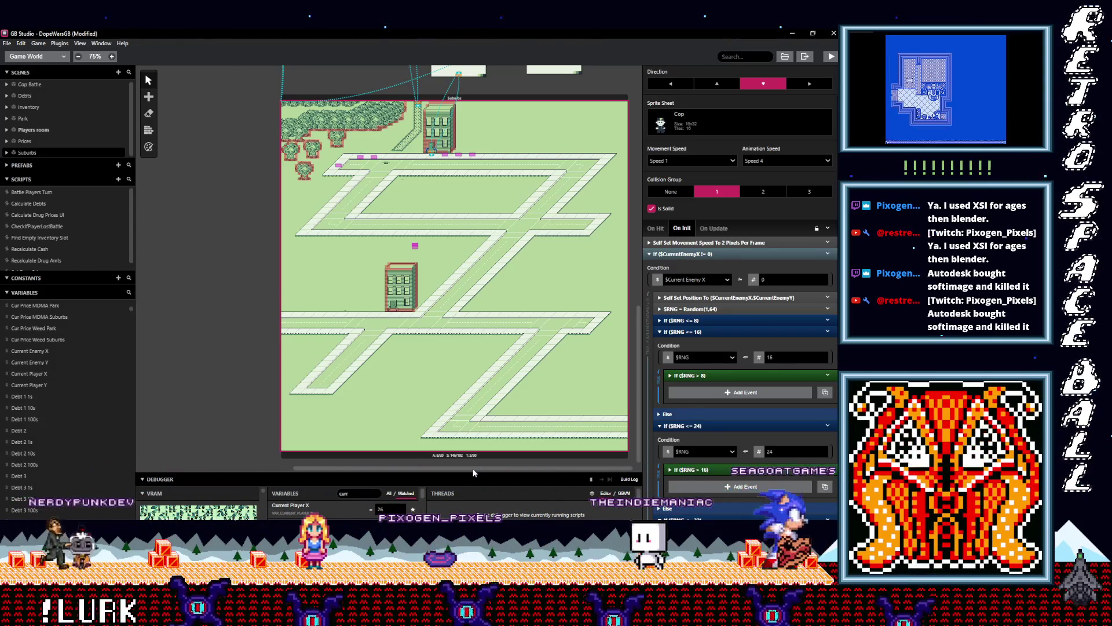
scroll(480, 301, up, 6)
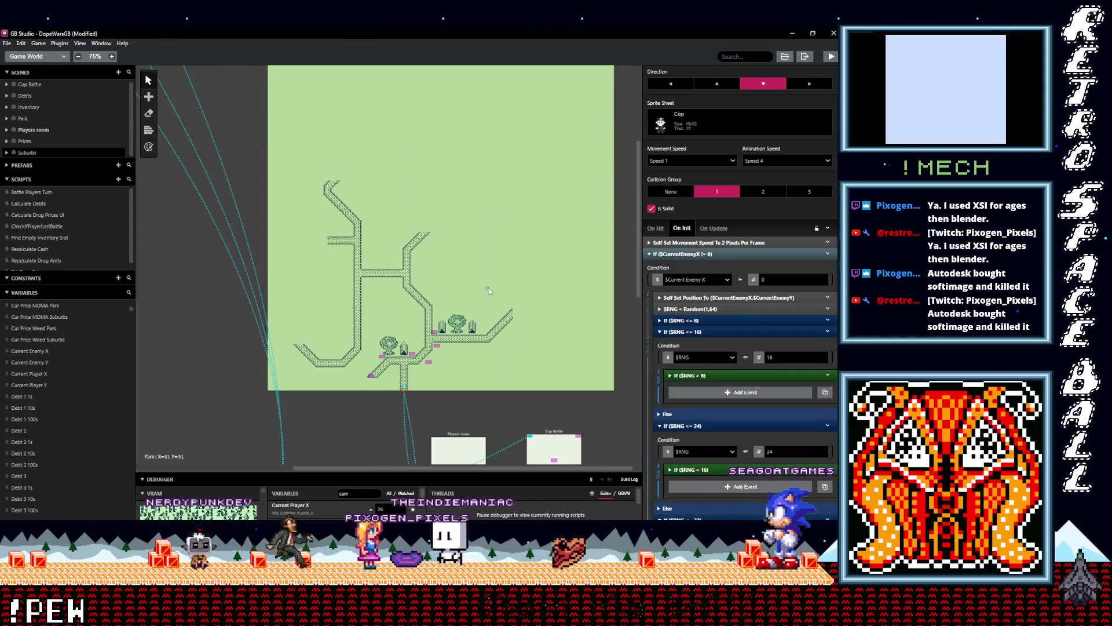
scroll(484, 318, down, 5)
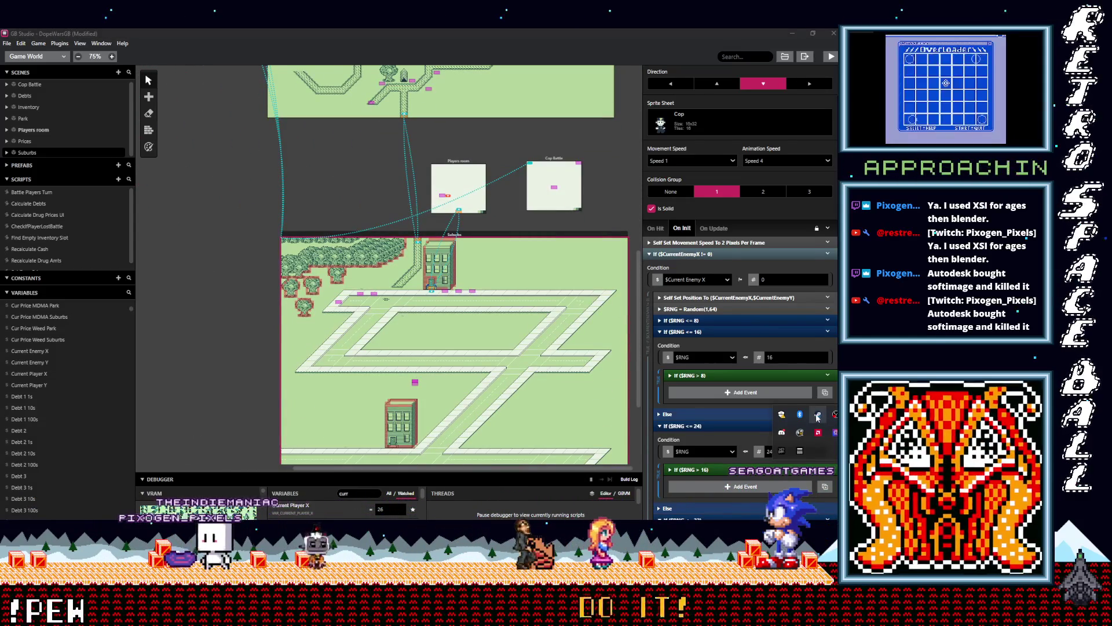
right_click(818, 415)
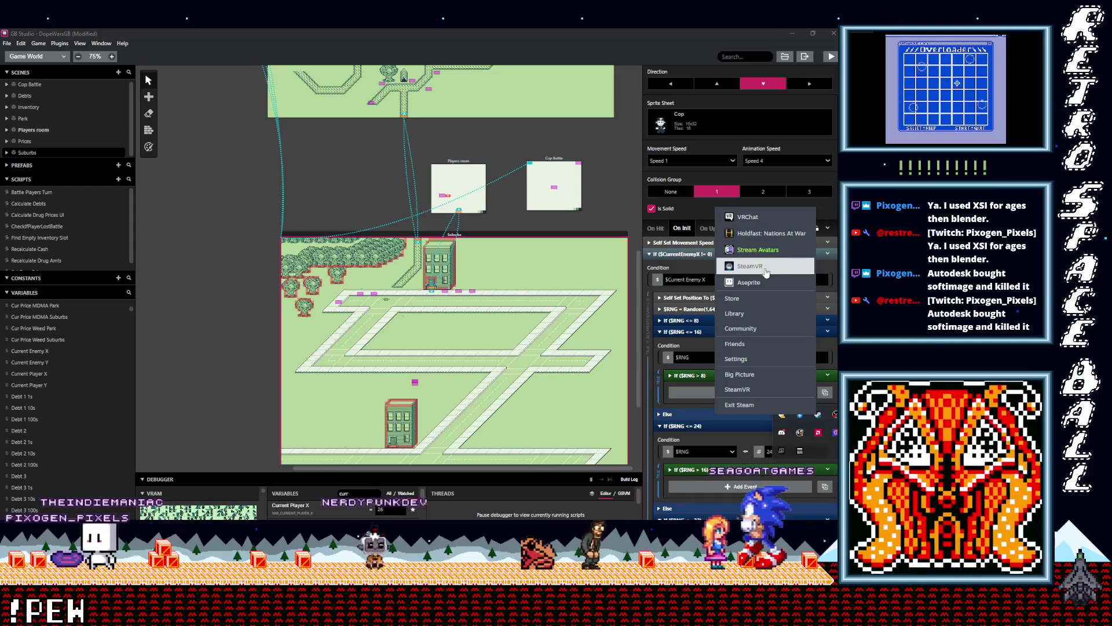
click(760, 220)
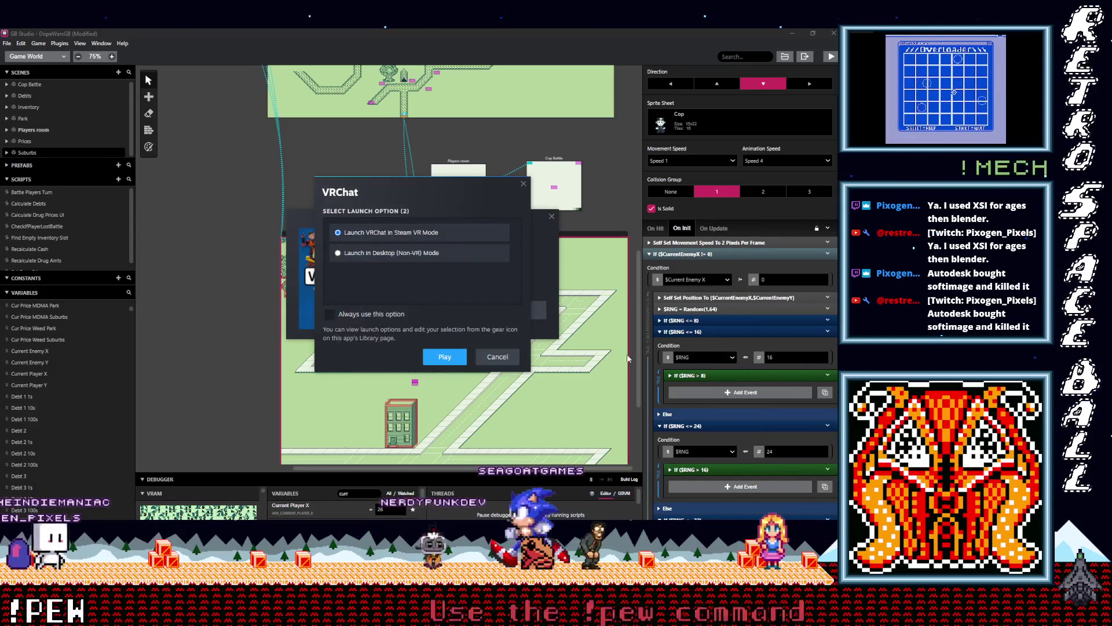
click(456, 358)
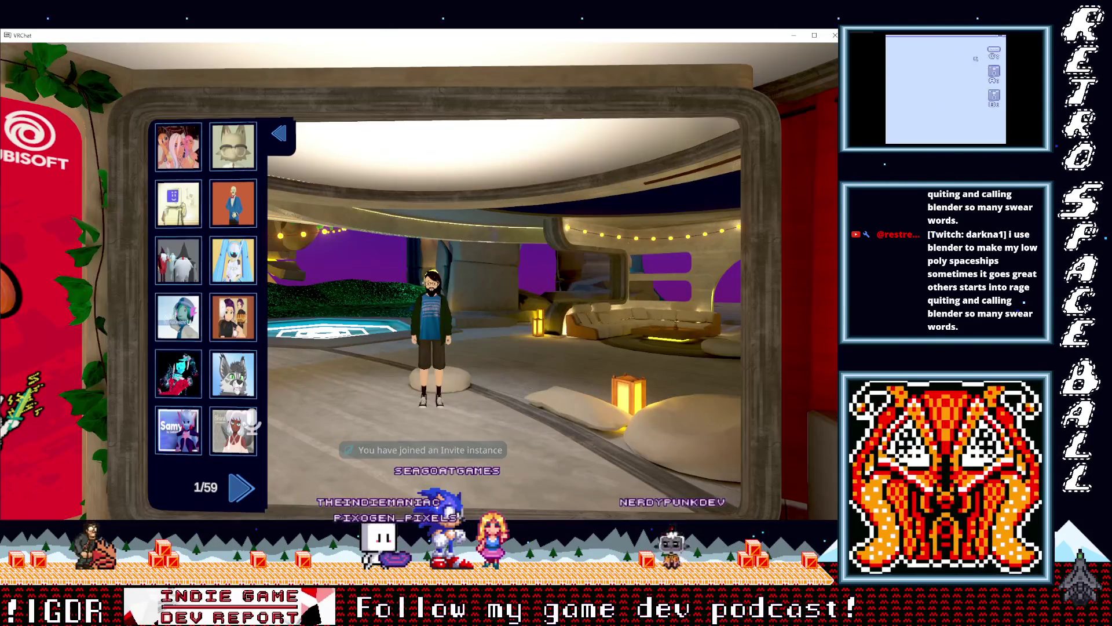
Step: Walk back and forth in front of the mirror, then bring up the Launch Pad quick menu
key(w)
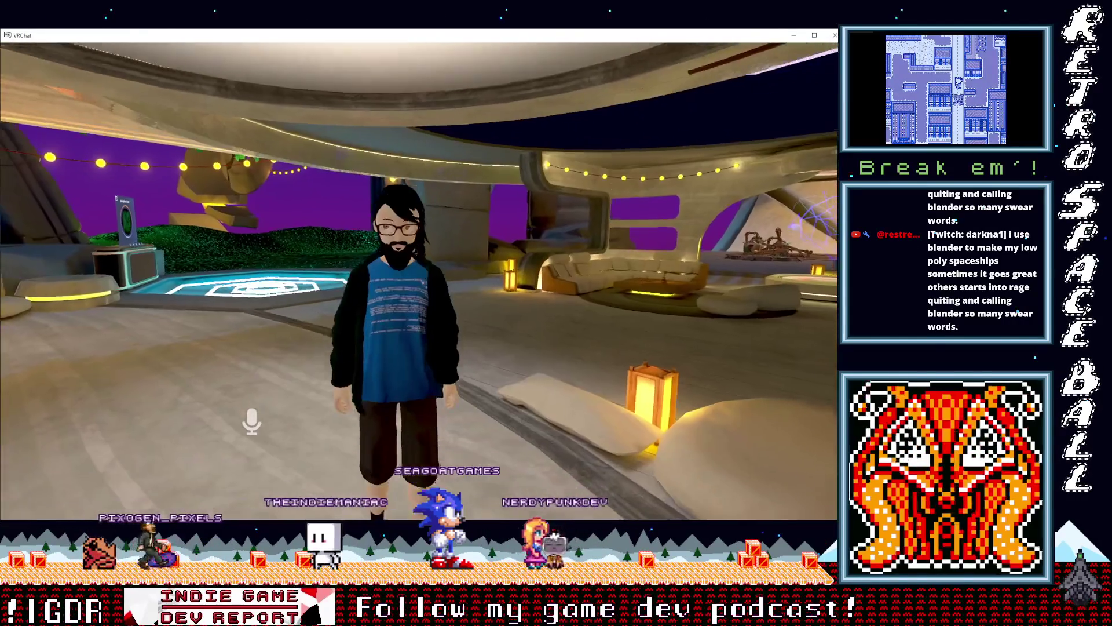
key(s)
key(w)
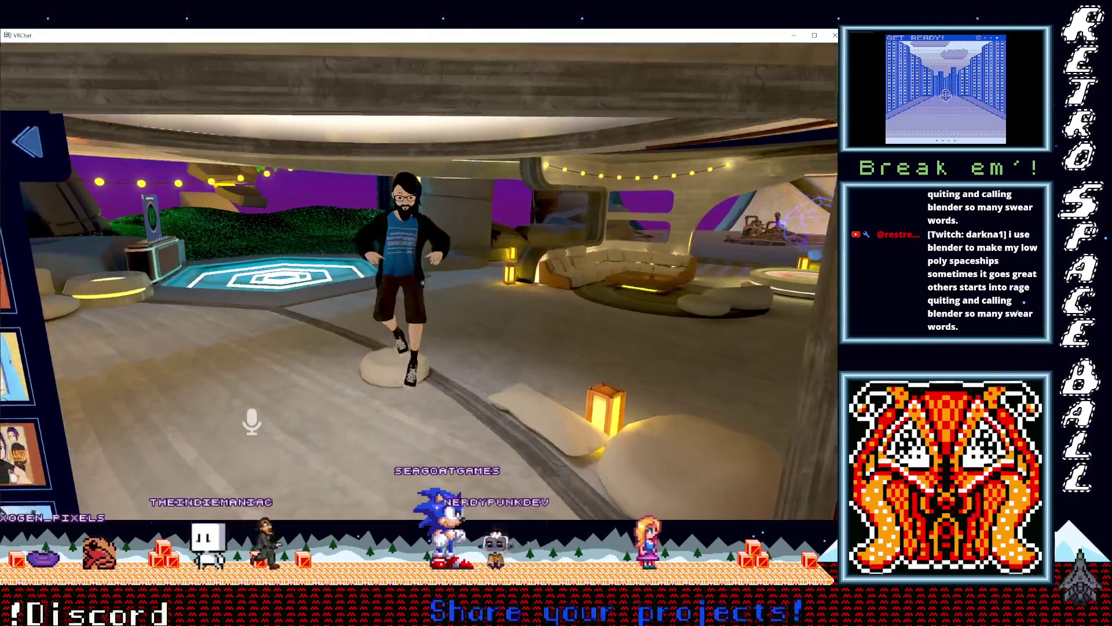
key(s)
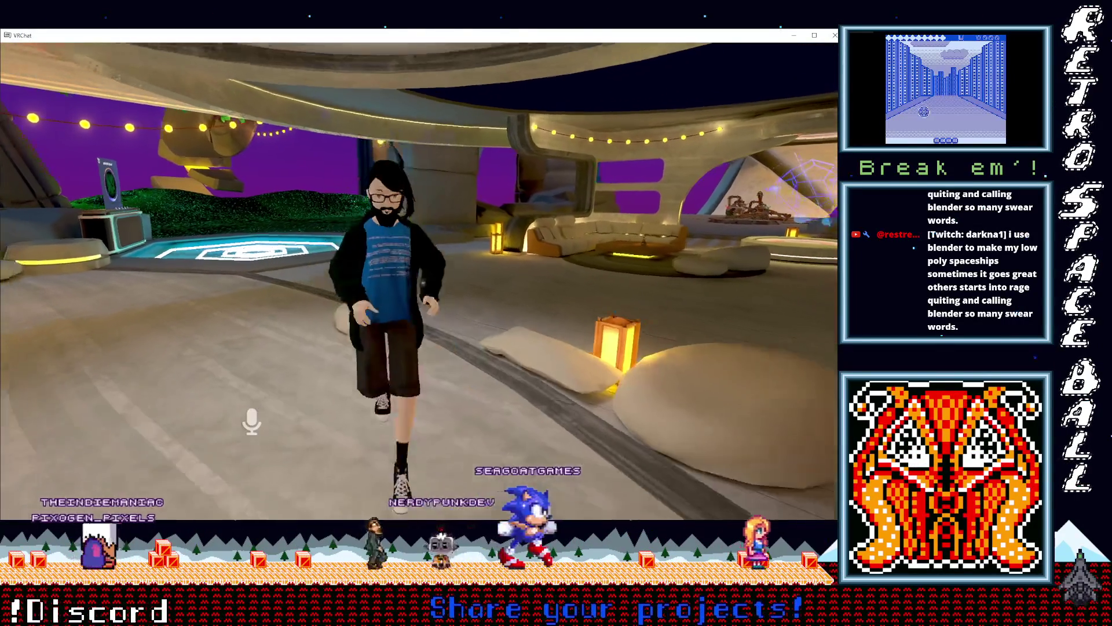
key(s)
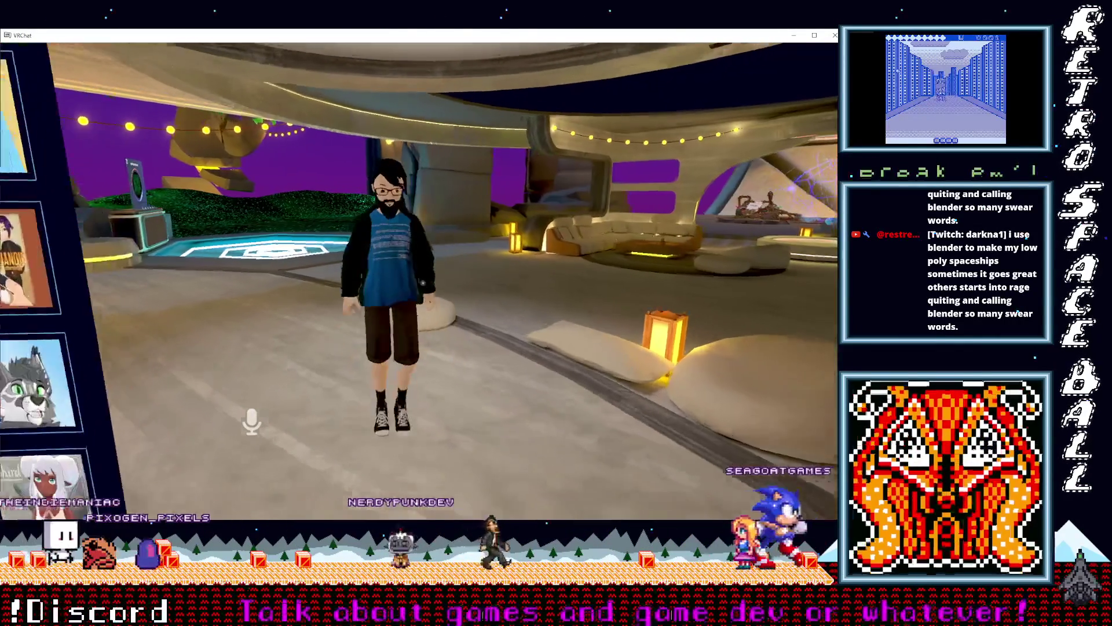
key(d)
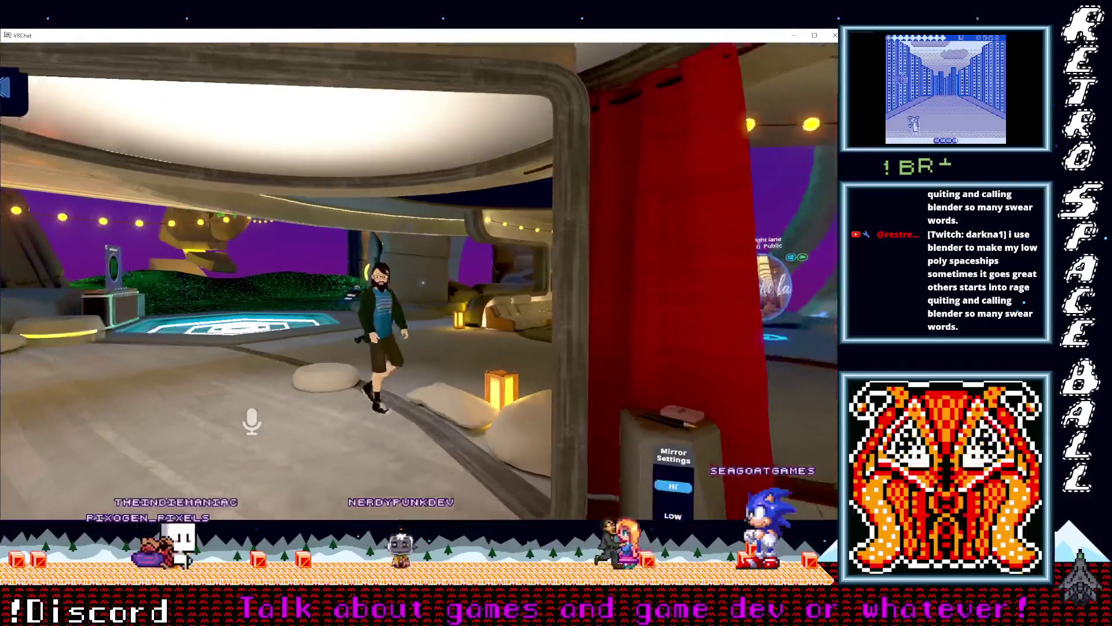
key(Escape)
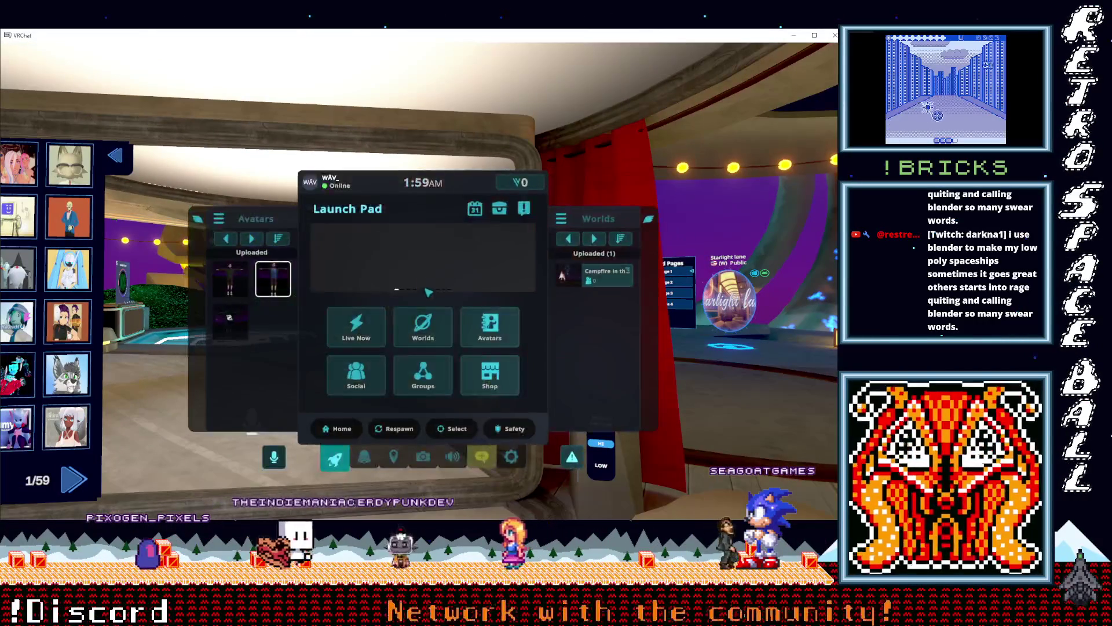
Step: Open the Campfire in the Desert world from the Worlds panel and join it
click(601, 283)
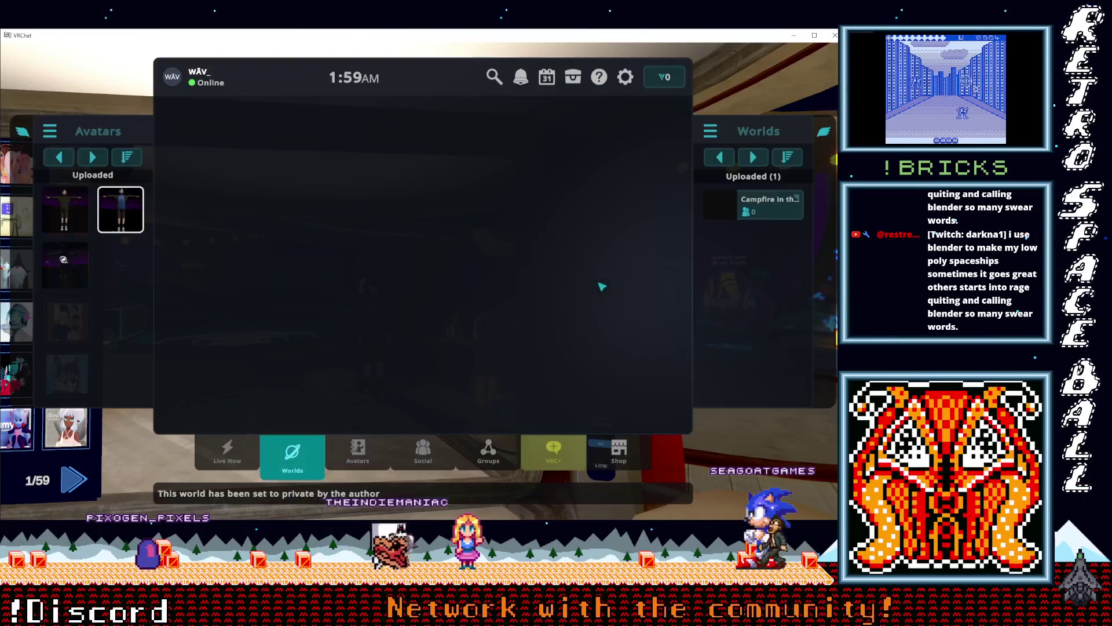
click(383, 267)
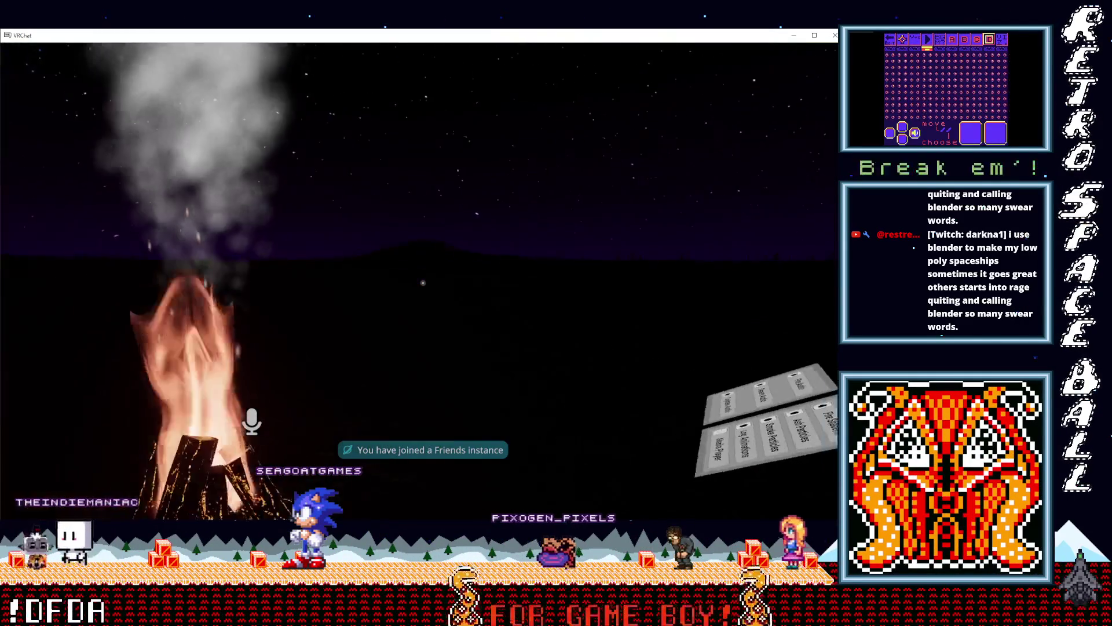
Step: Open and close the quick menu, then walk toward the floating option panels
key(Escape)
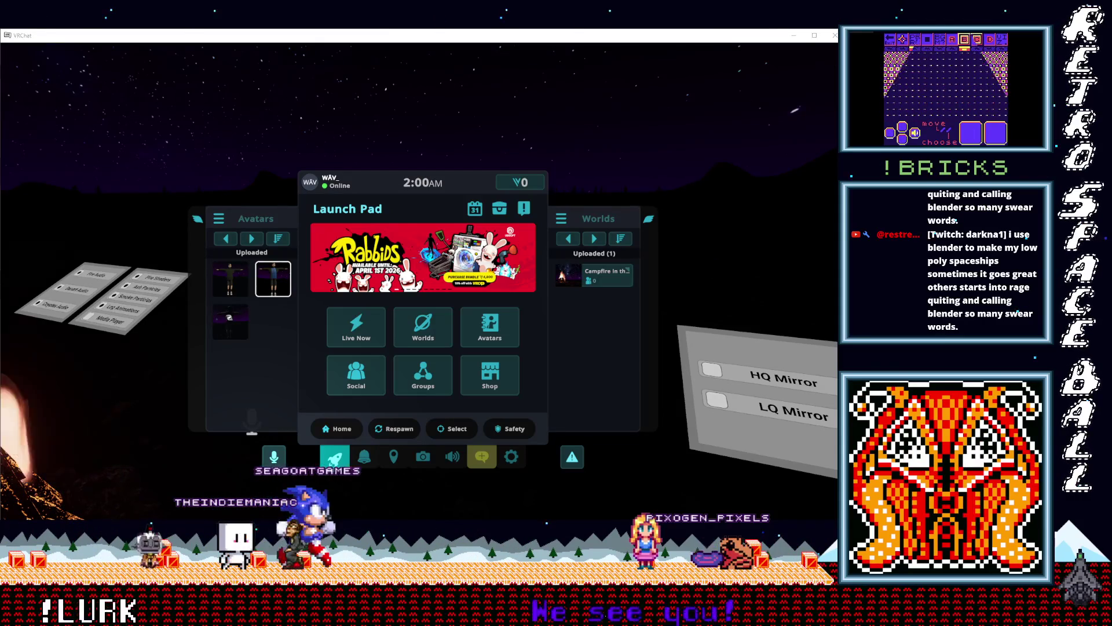
key(Escape)
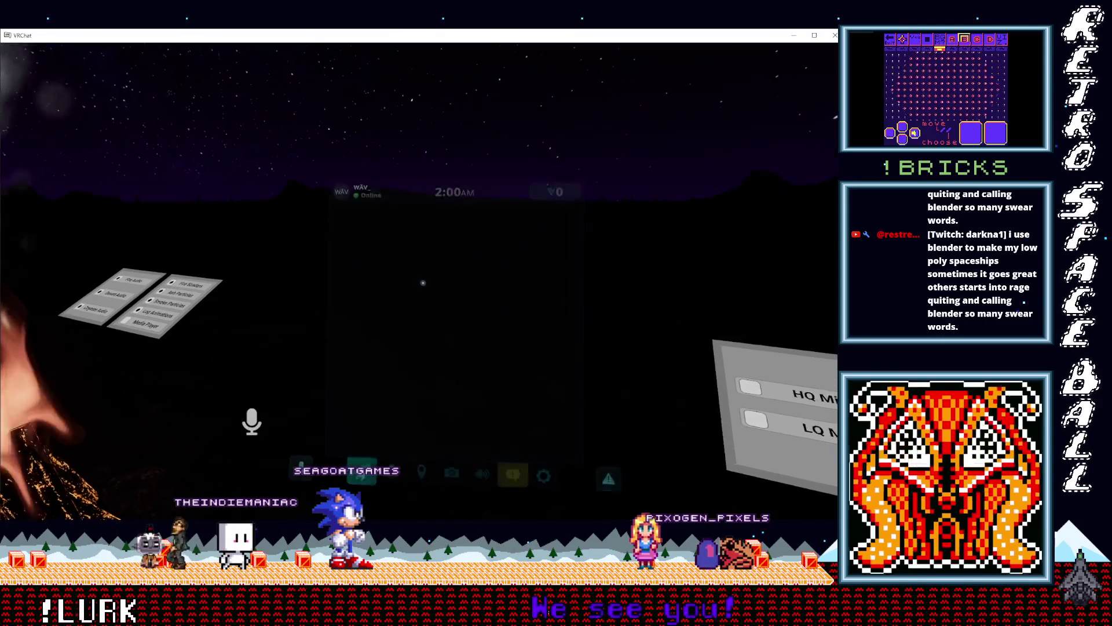
key(w)
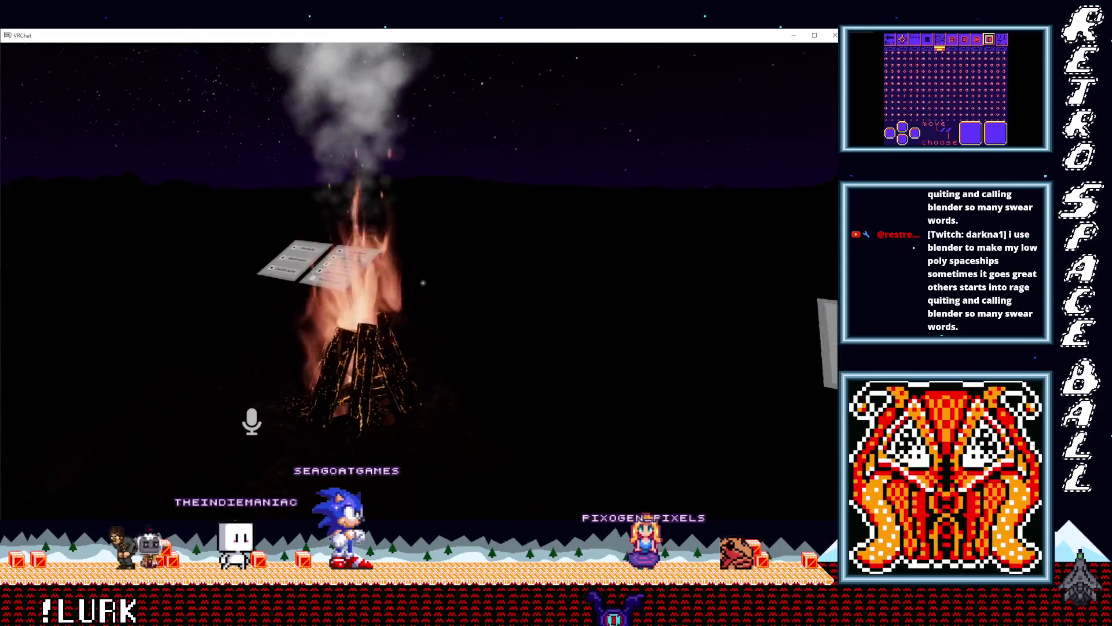
key(w)
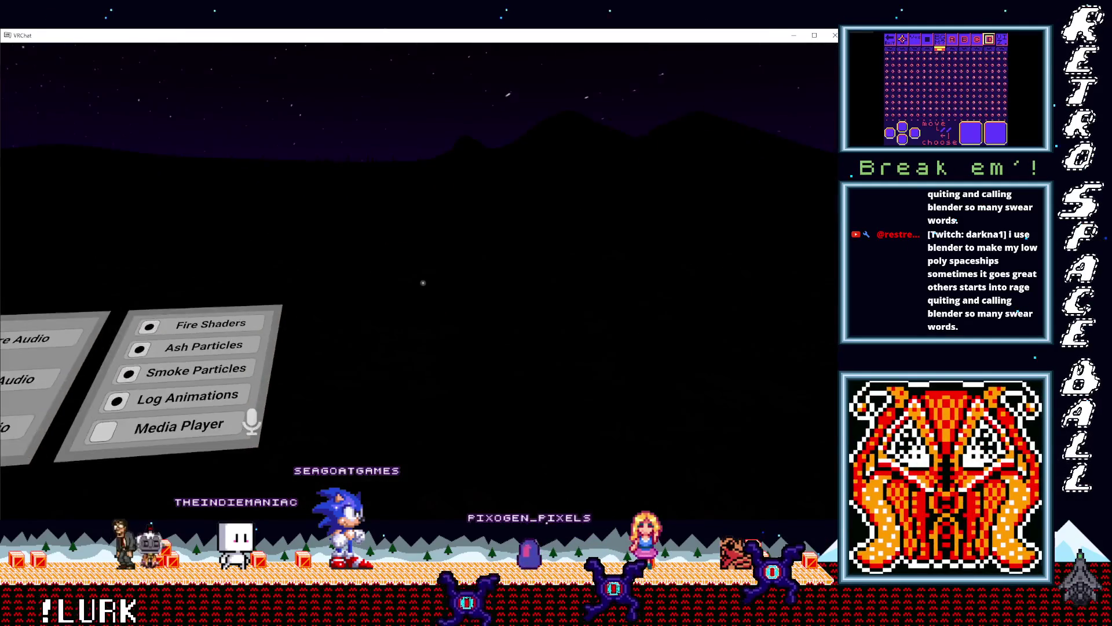
key(w)
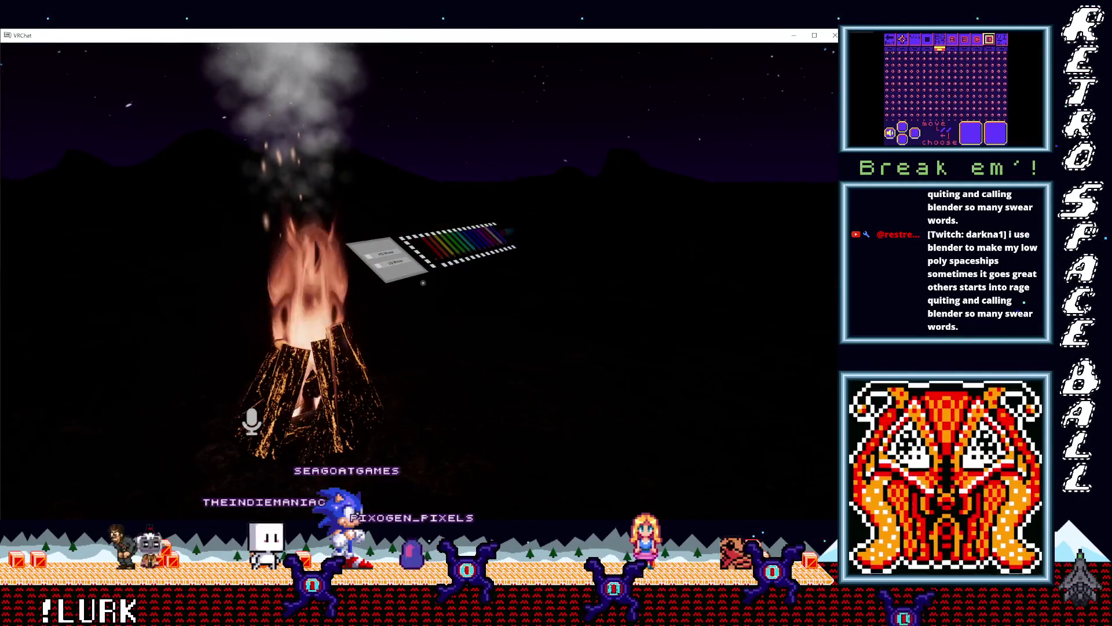
key(w)
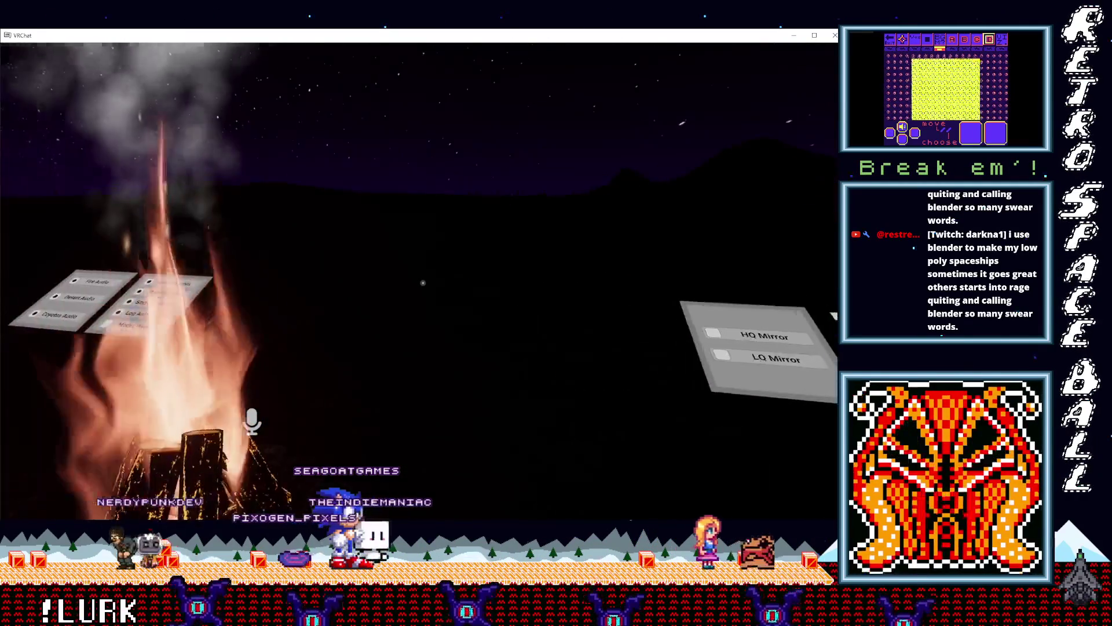
Step: Walk past the option panels to the pen drawing board and pick up the red pen
key(w)
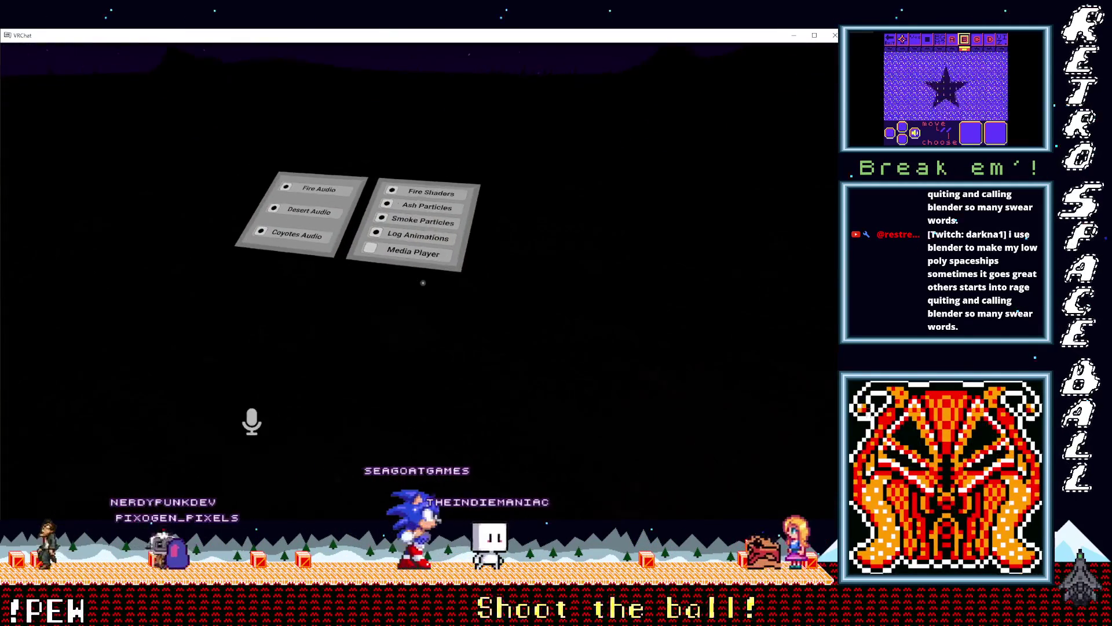
key(w)
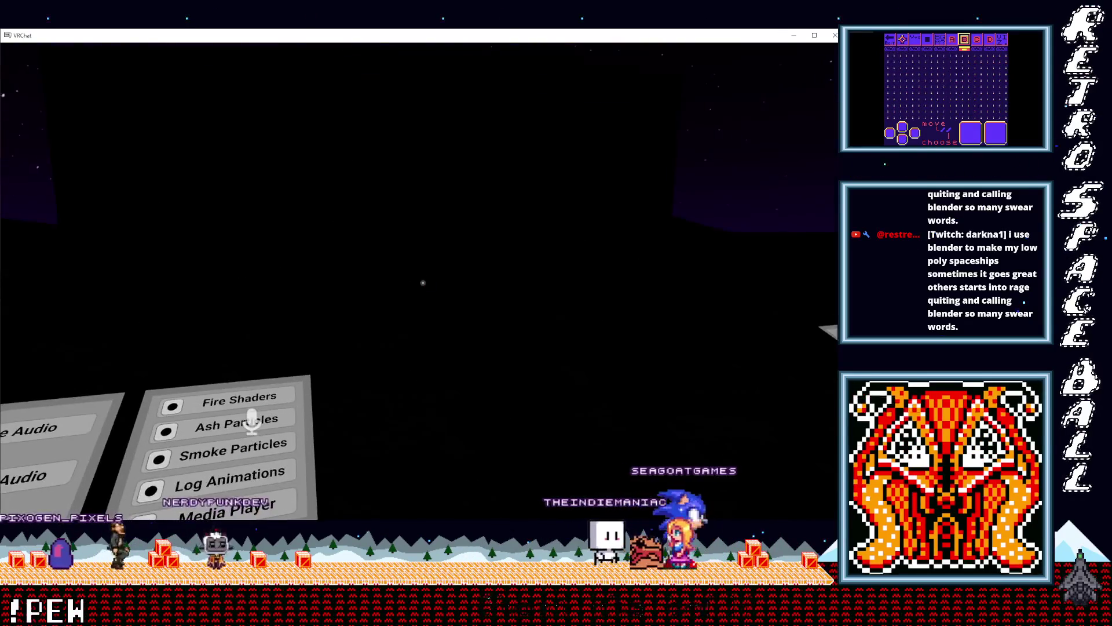
key(w)
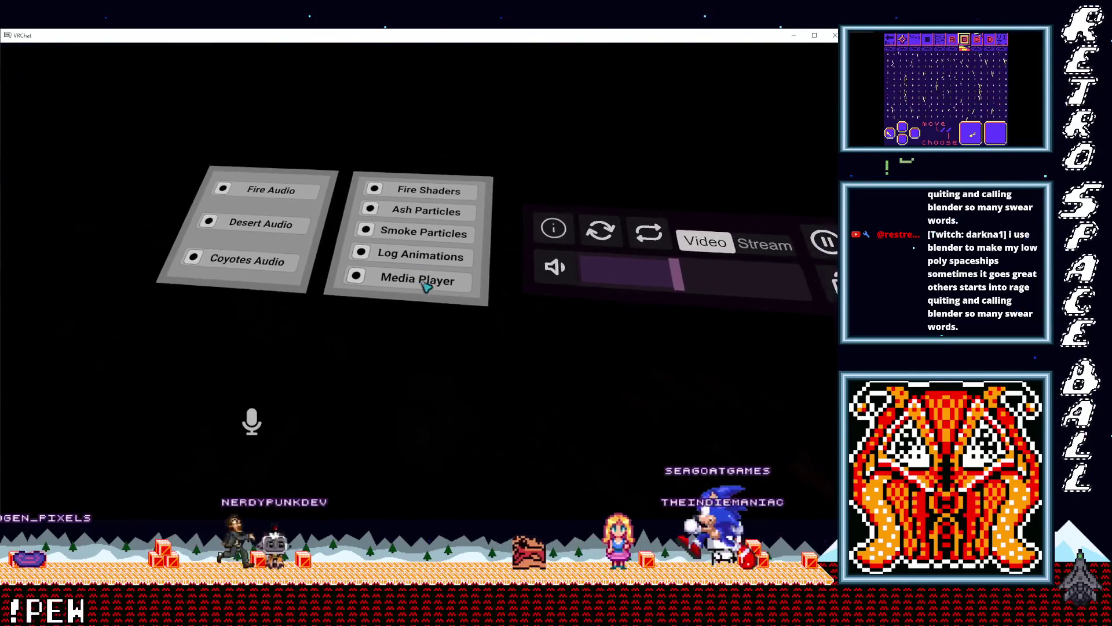
key(w)
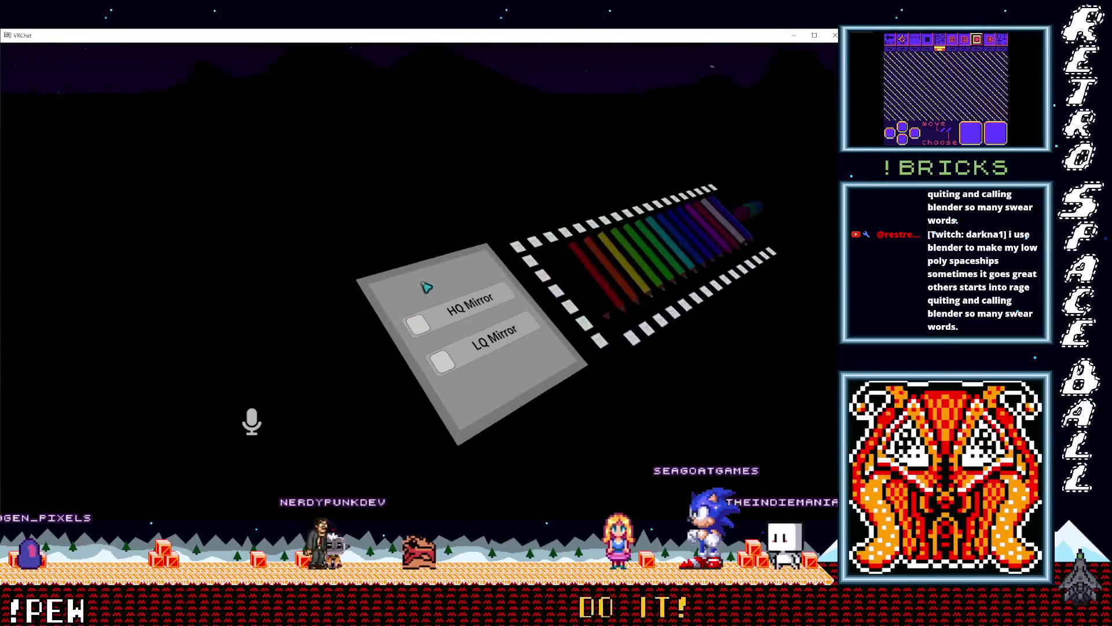
key(w)
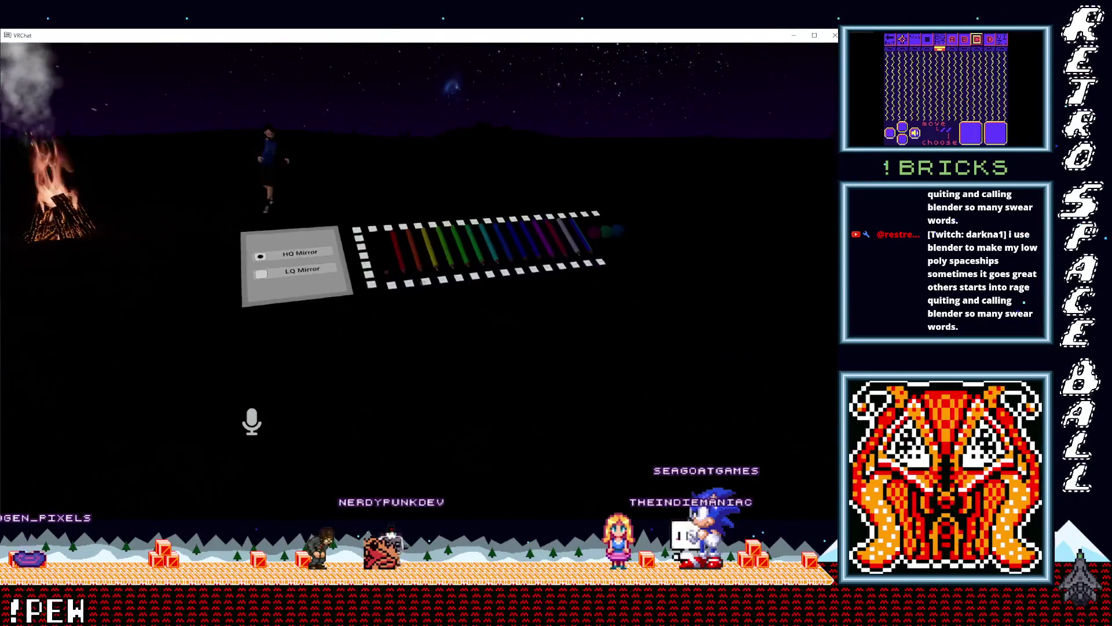
click(422, 283)
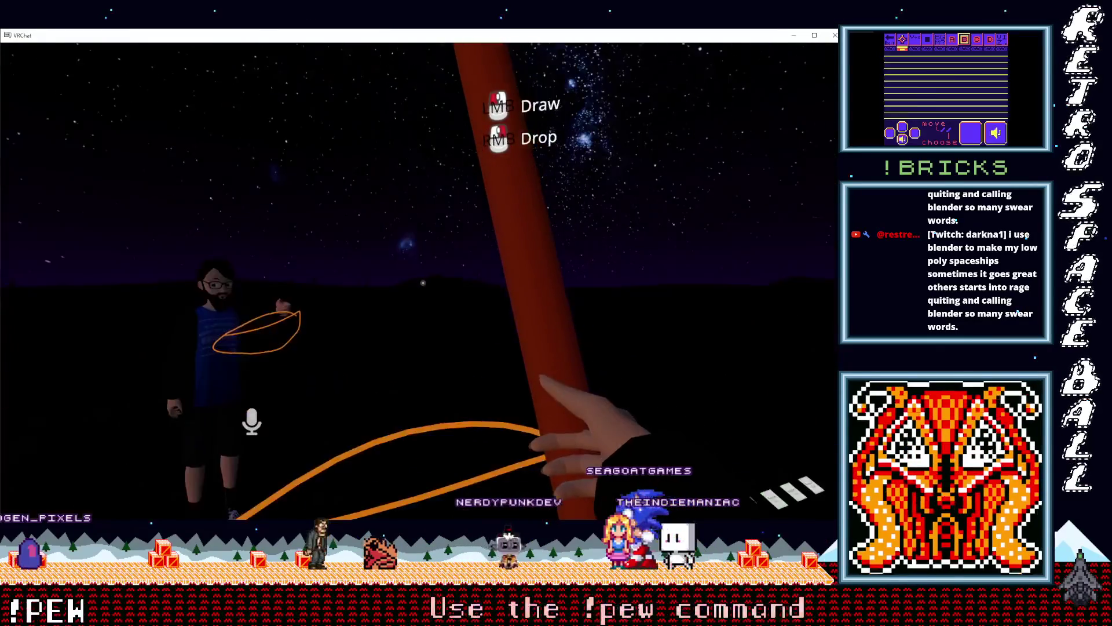
Step: Drop the pen and walk up to the audio and particle settings panels
right_click(423, 283)
key(w)
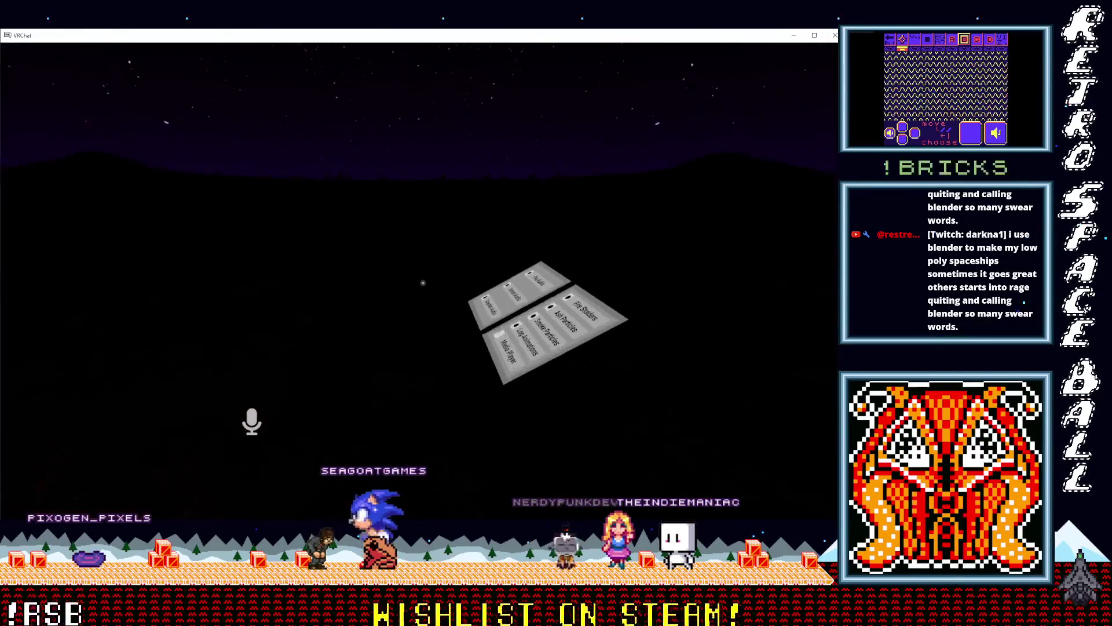
key(w)
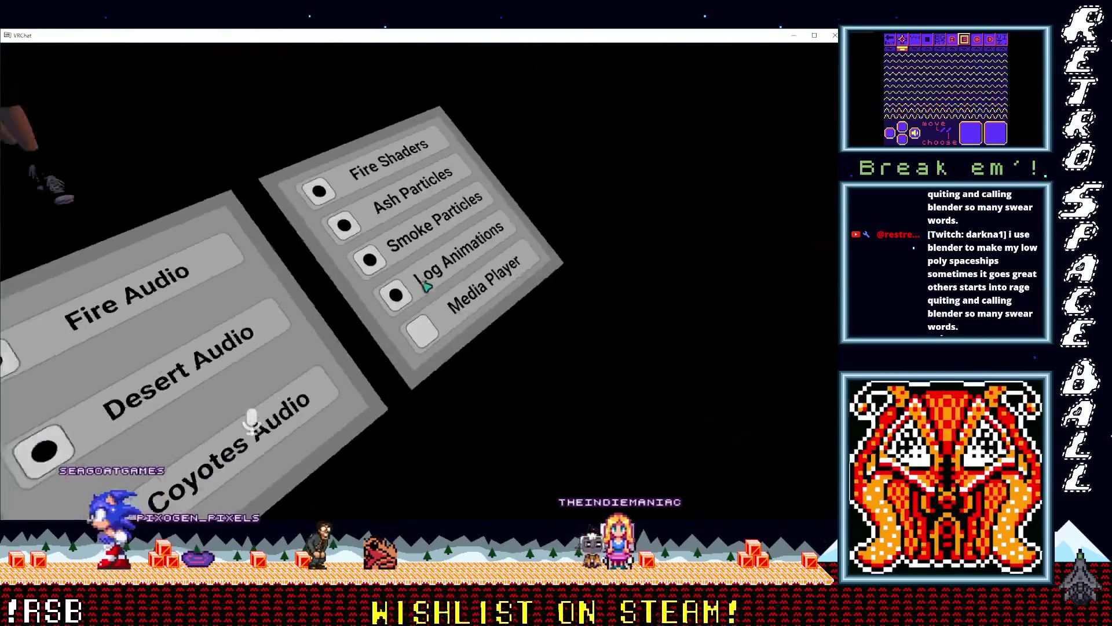
key(s)
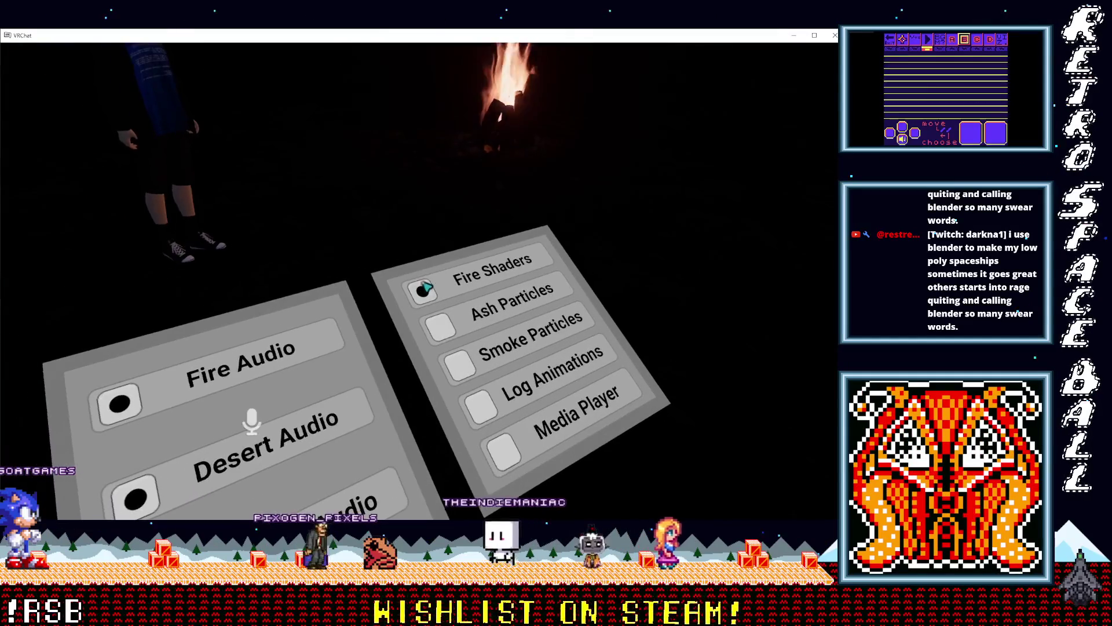
key(w)
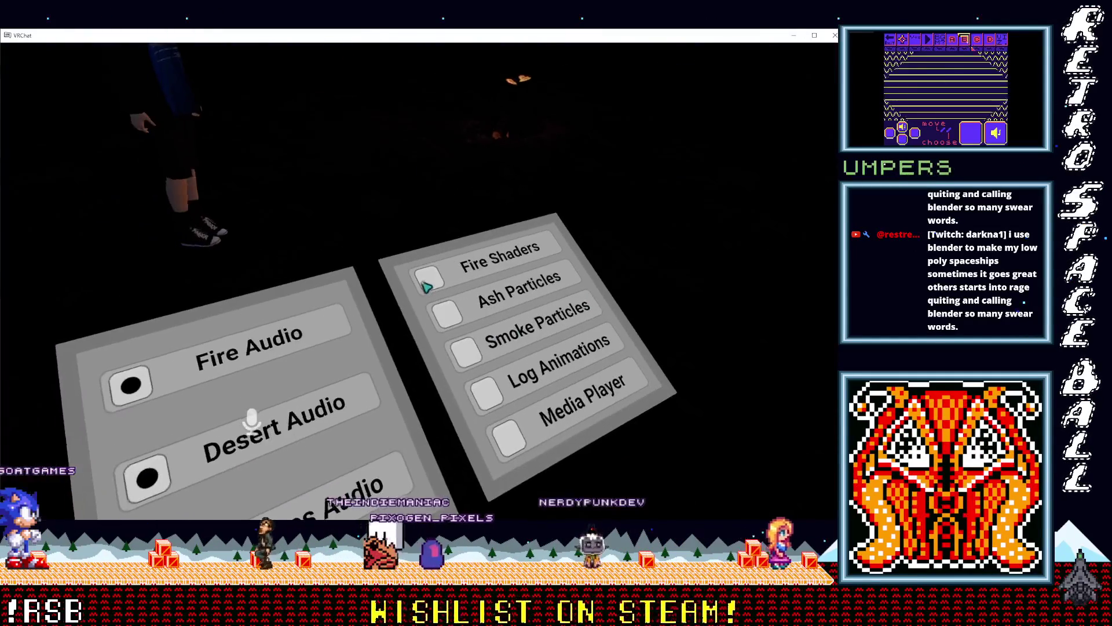
Step: Turn on Ash Particles, Smoke Particles and Log Animations, and toggle Fire and Desert Audio
click(427, 286)
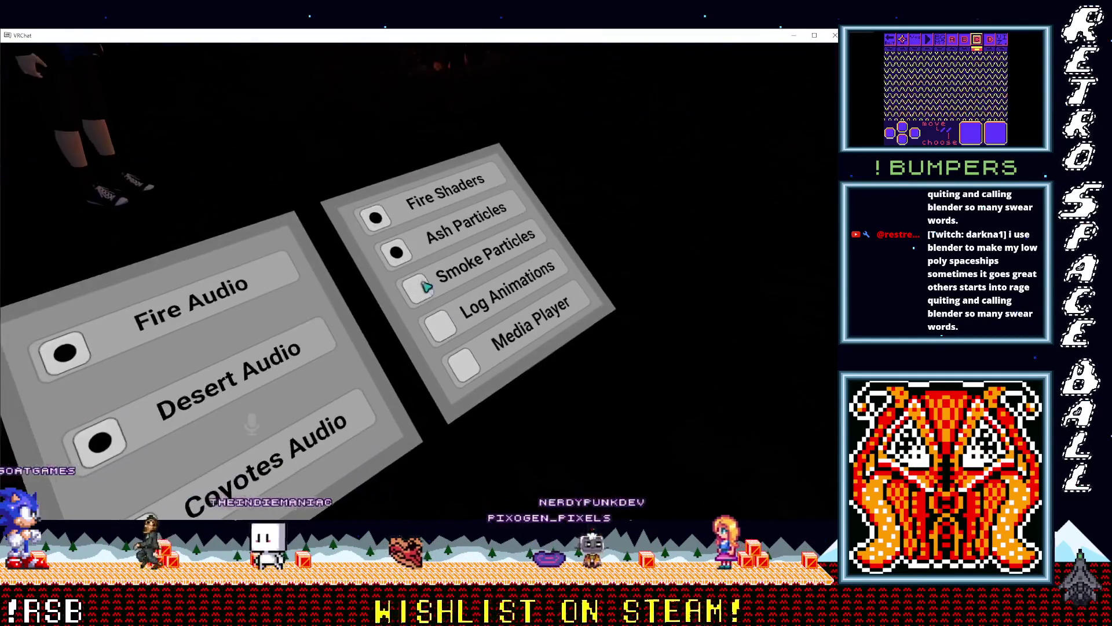
click(426, 286)
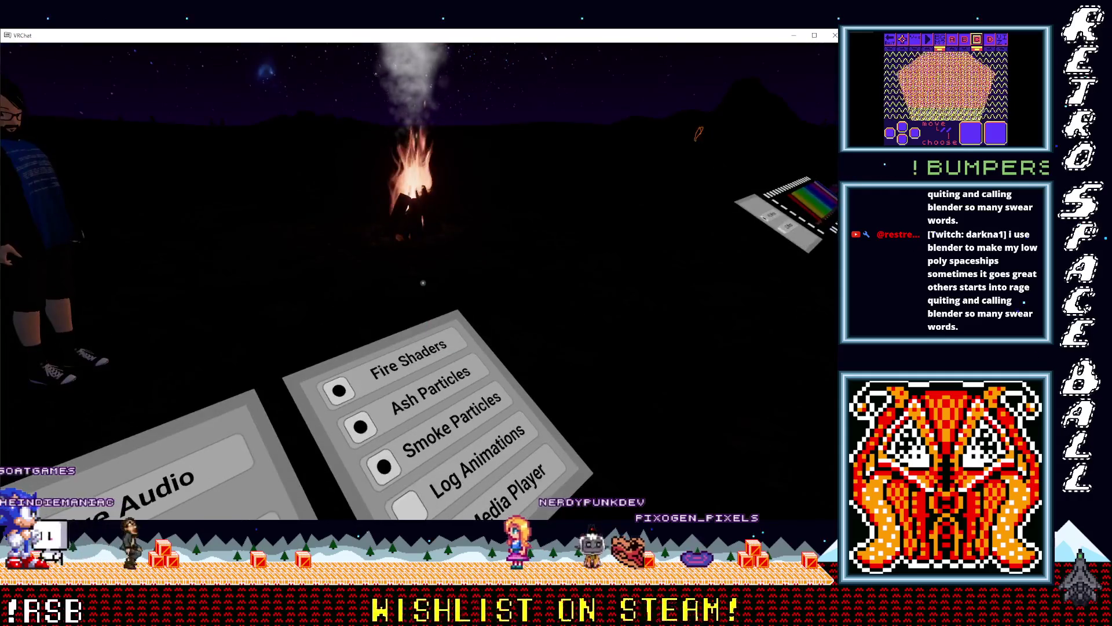
click(426, 287)
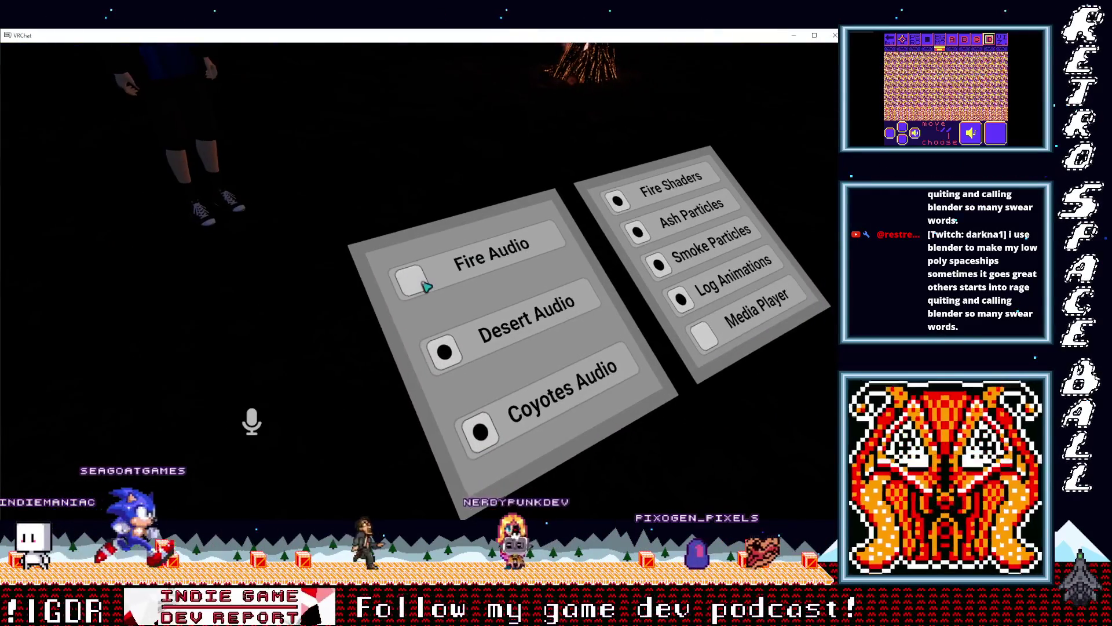
click(424, 286)
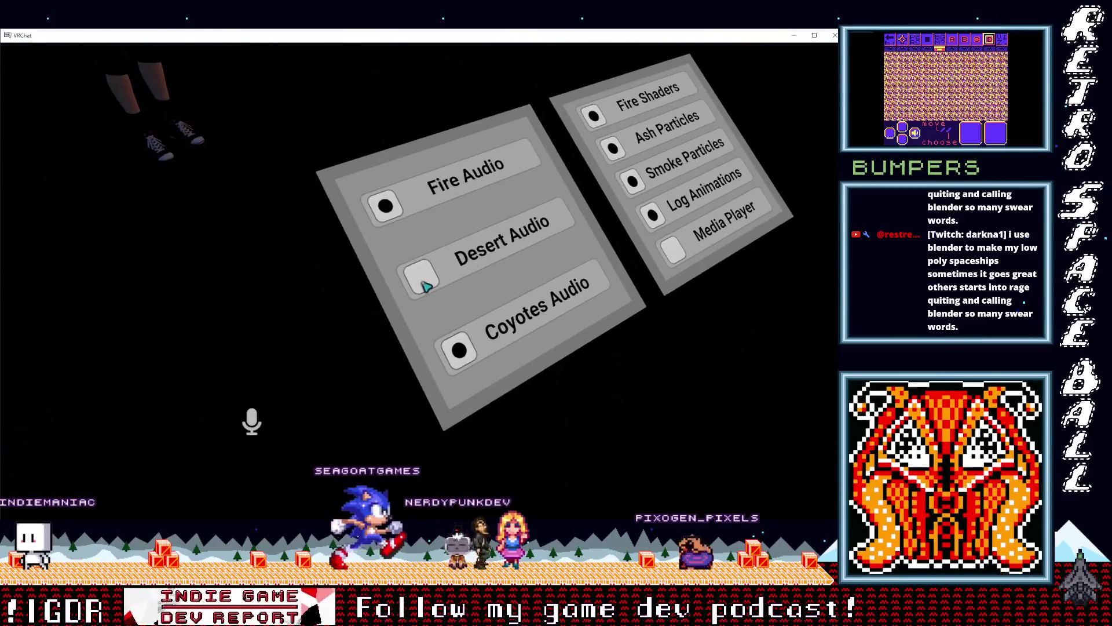
click(427, 286)
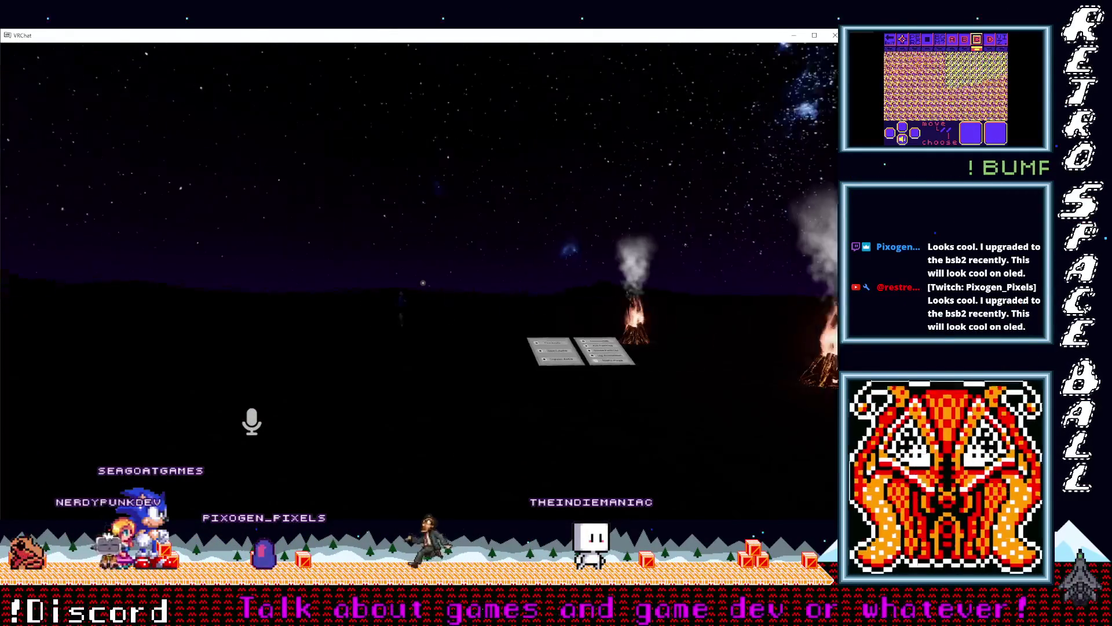
key(w)
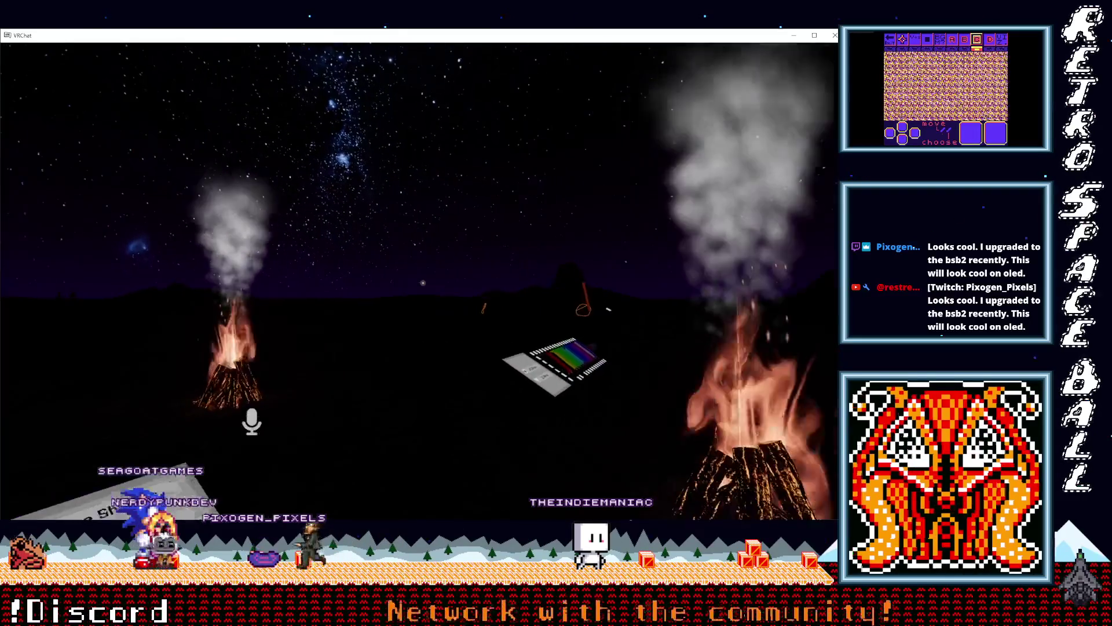
mouse_move(423, 283)
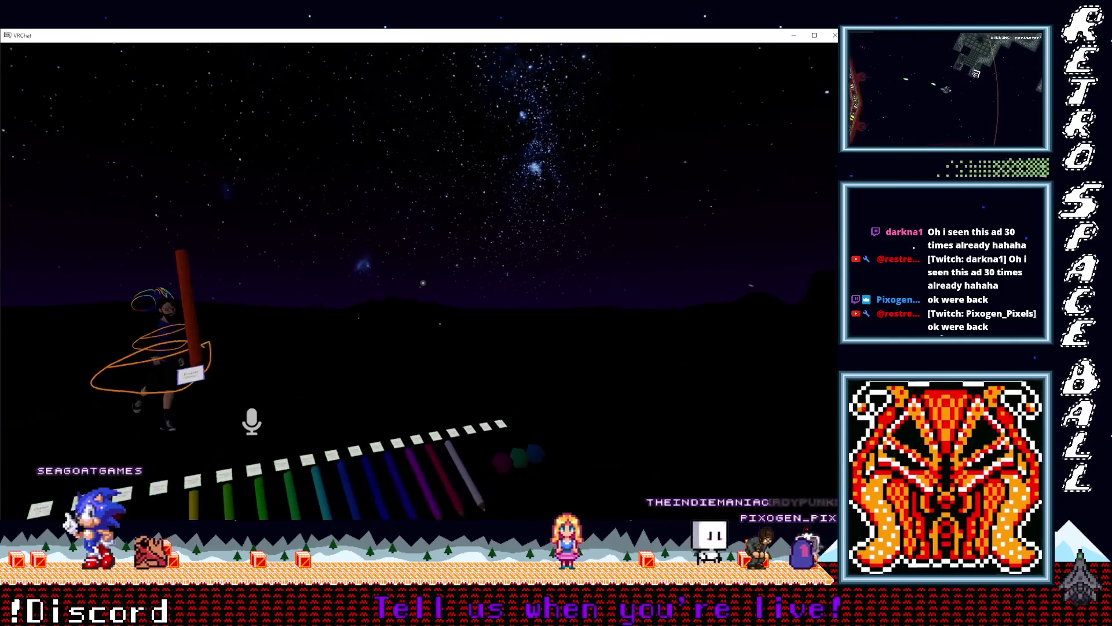
key(s)
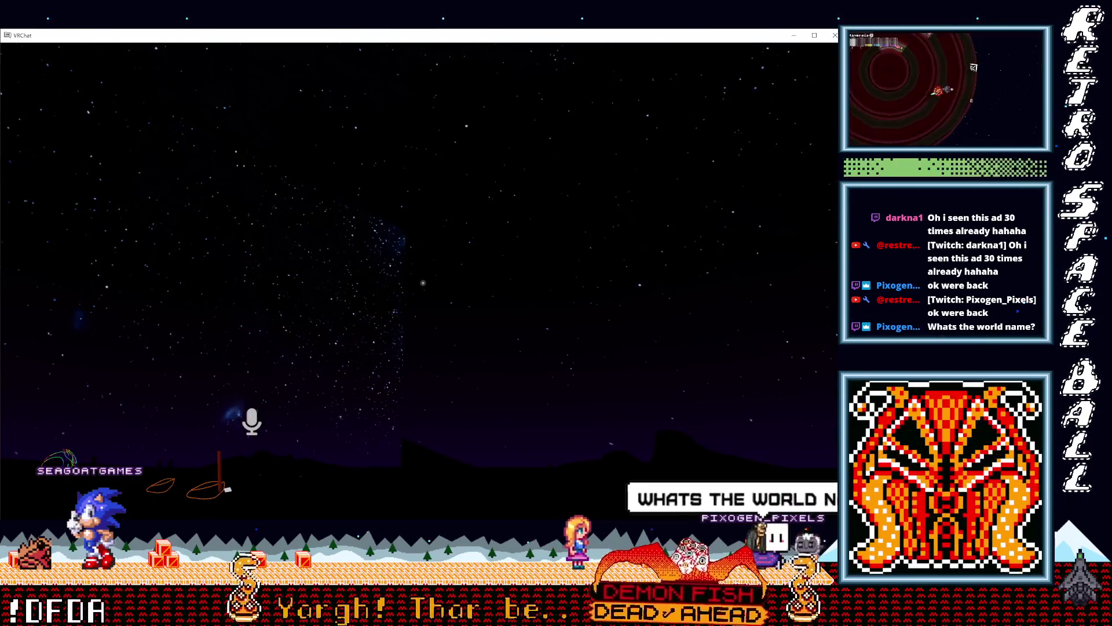
key(Escape)
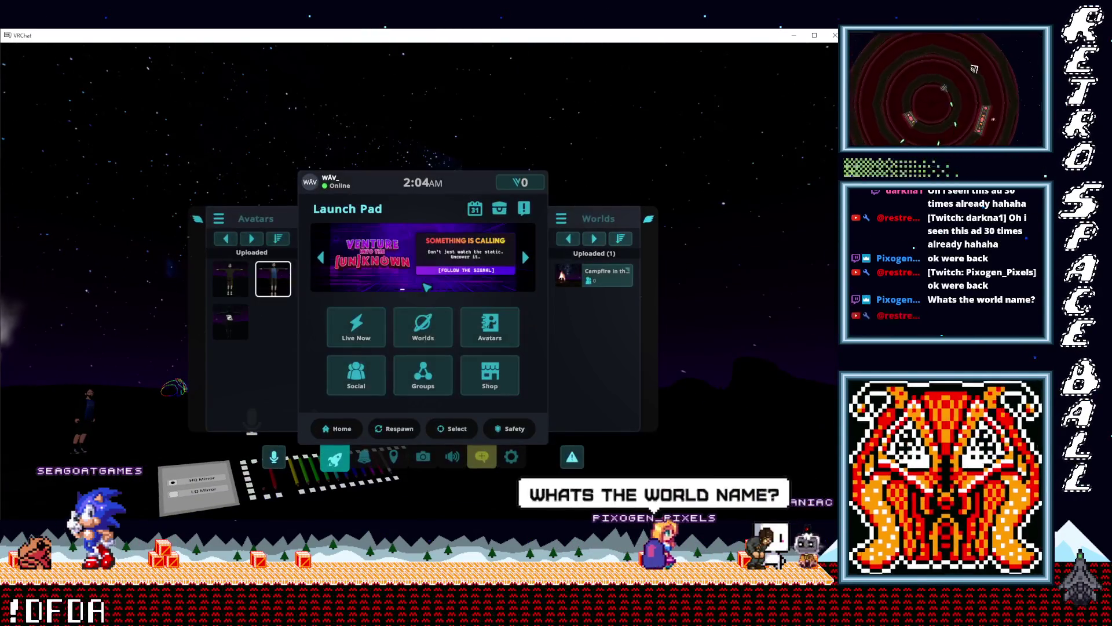
Step: Open the Campfire in the Desert world details, then view the world author's profile
click(612, 283)
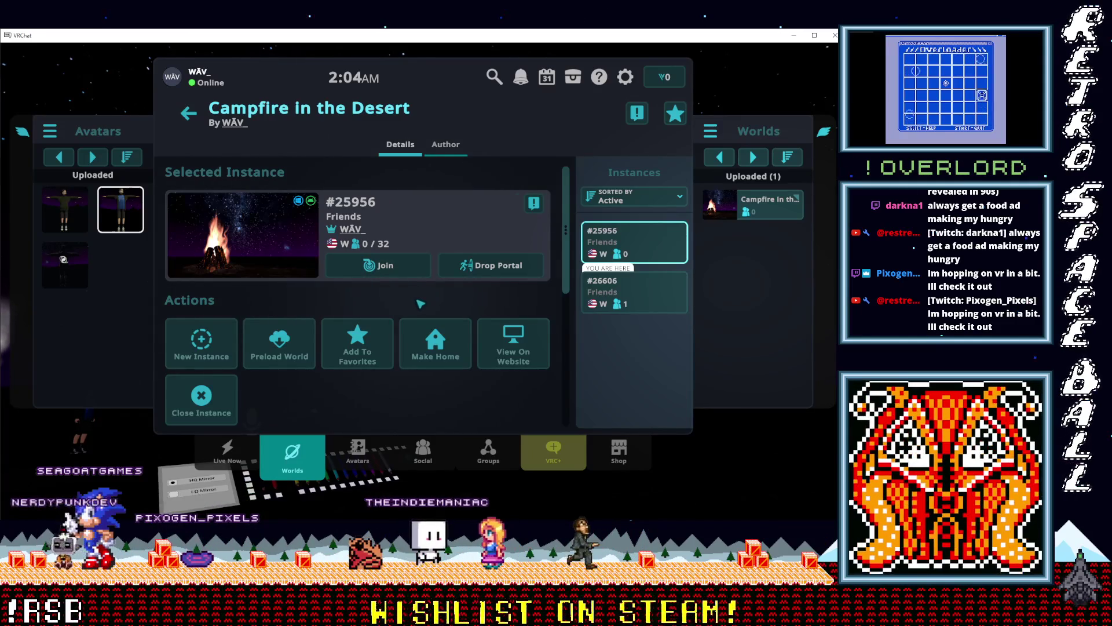
click(235, 124)
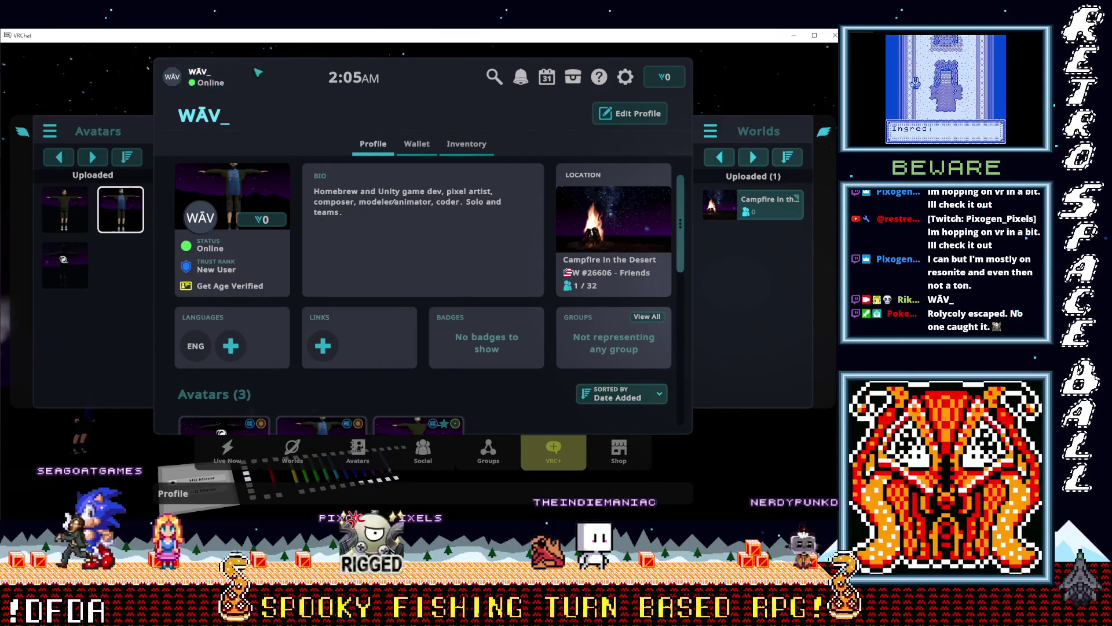
Step: Close the main menu to return to the desert campfire world
key(Escape)
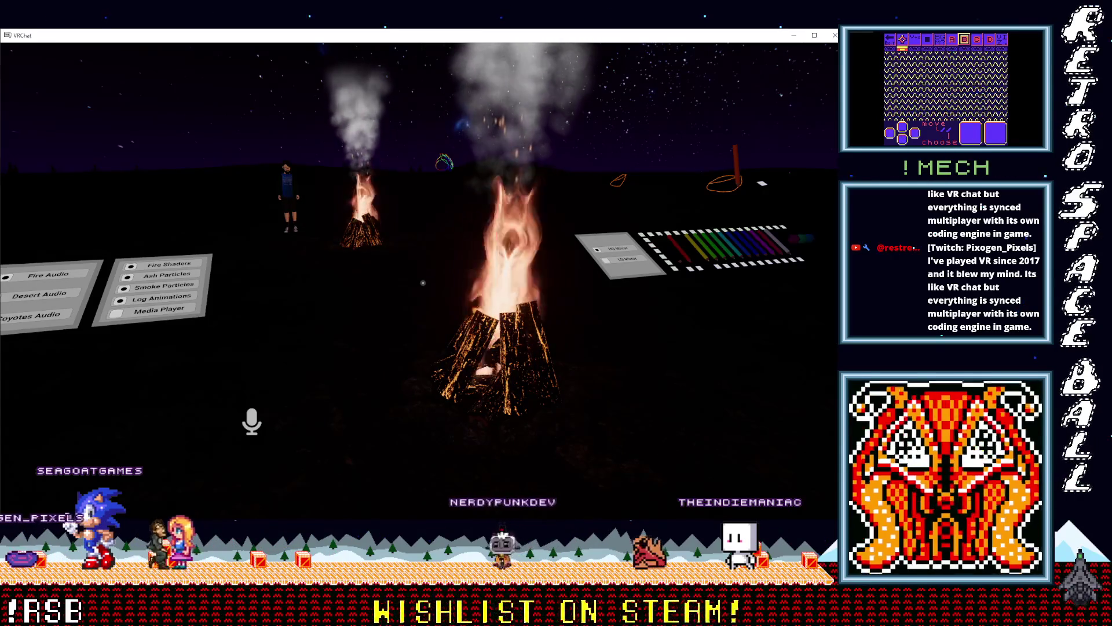
Step: Walk back and forth around the campfire, then leave VRChat for the Steam window
key(s)
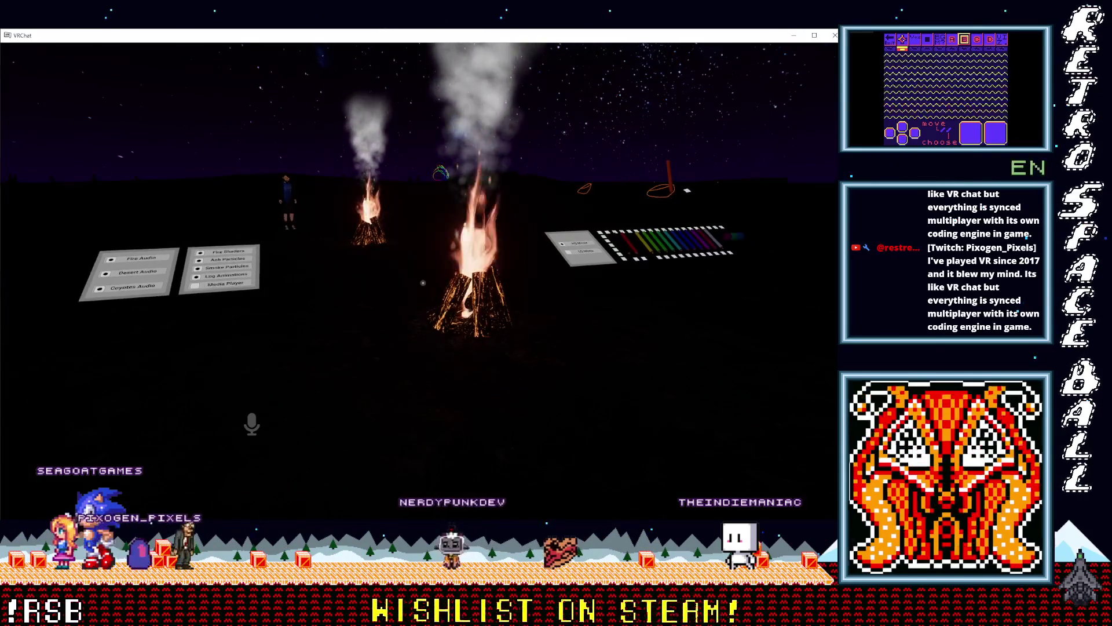
key(w)
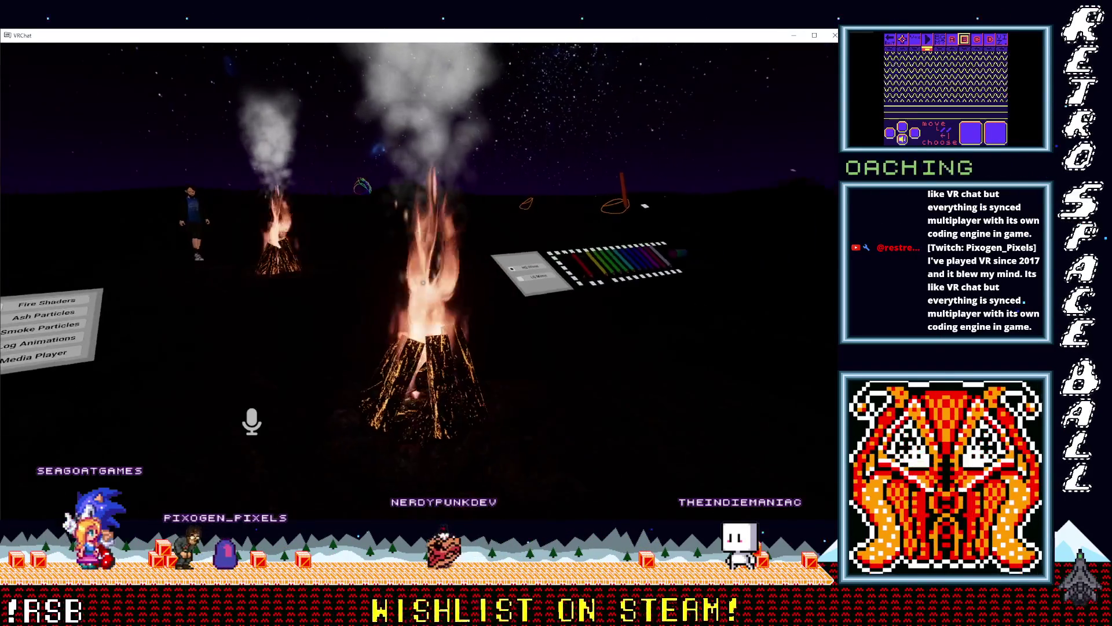
key(s)
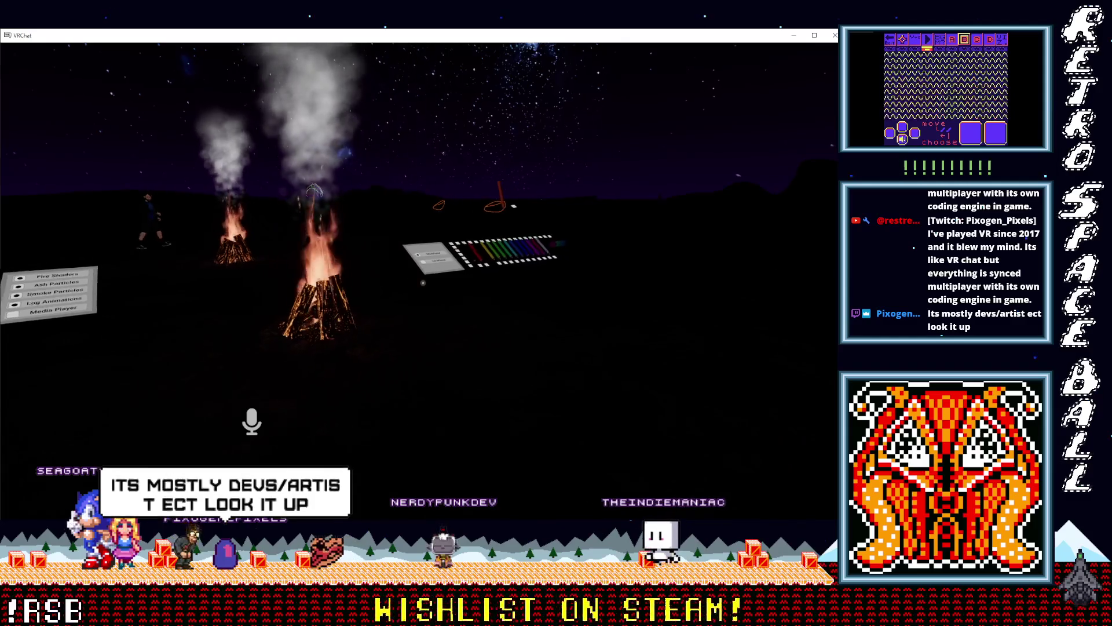
key(w)
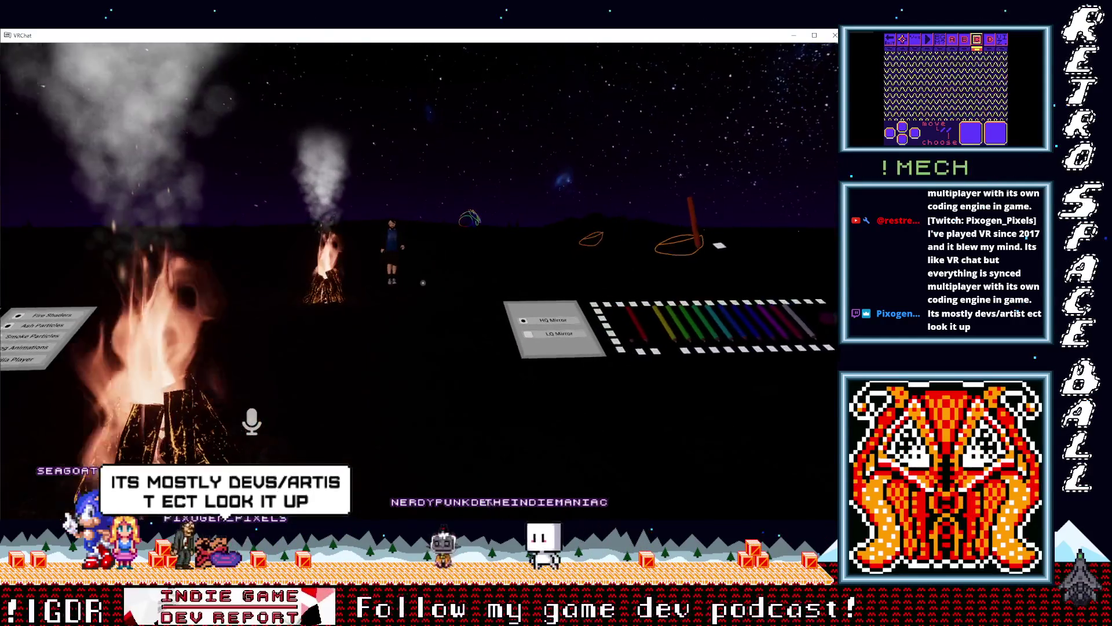
key(s)
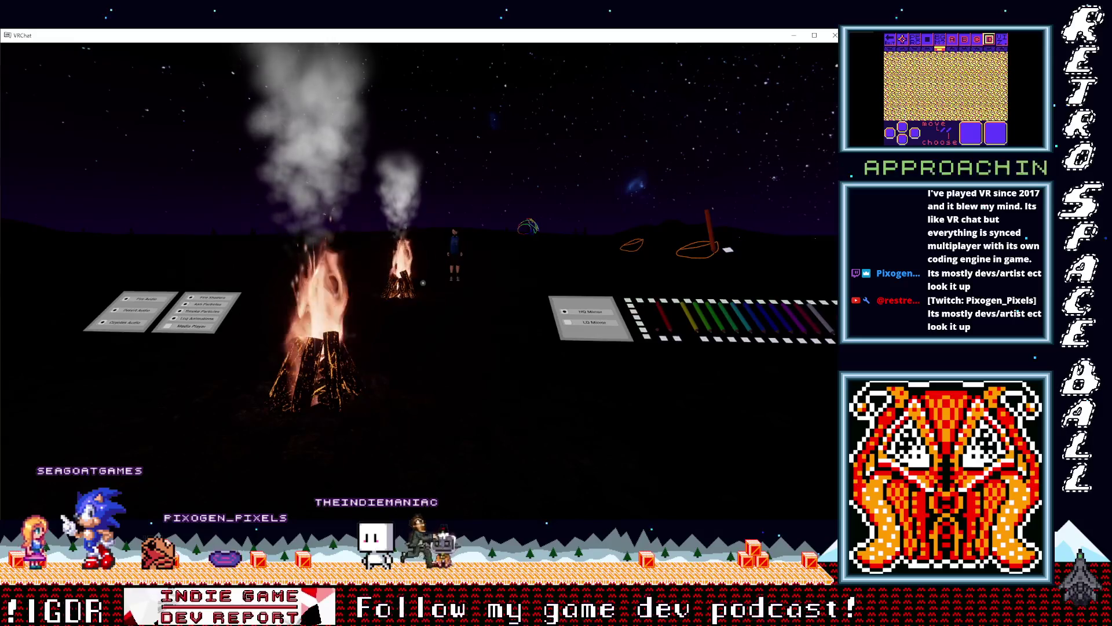
key(w)
key(w)
key(s)
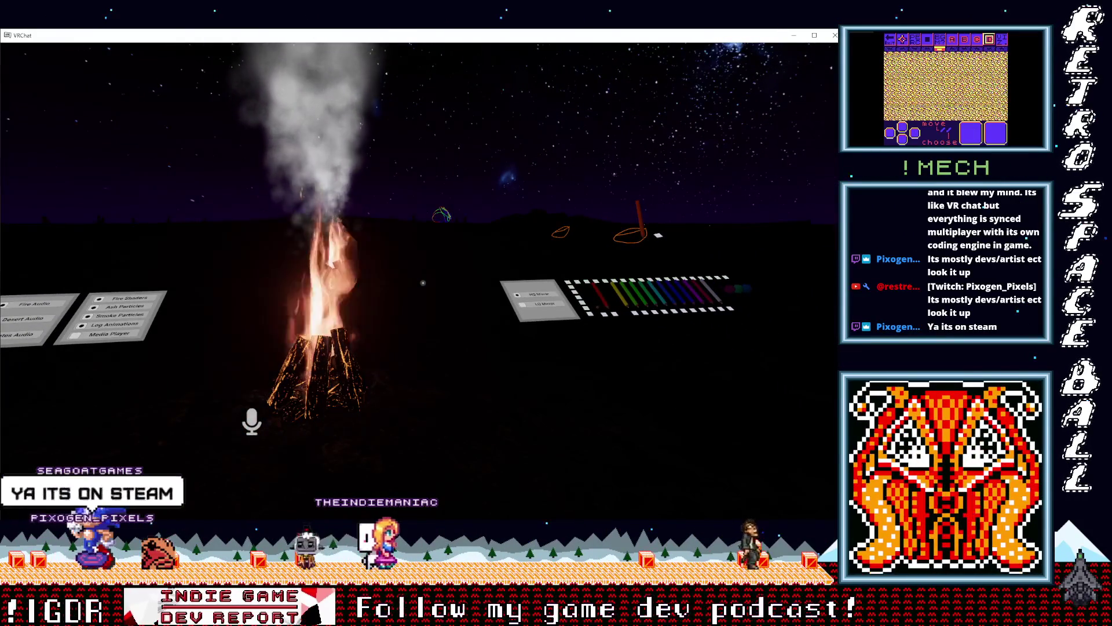
key(Left)
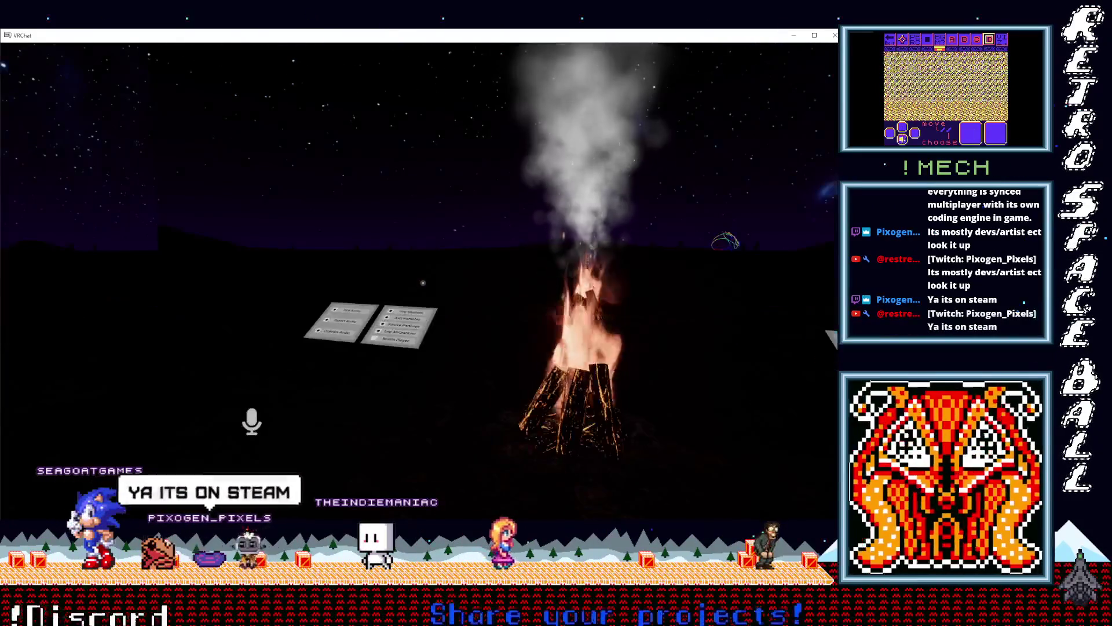
key(Escape)
key(Escape)
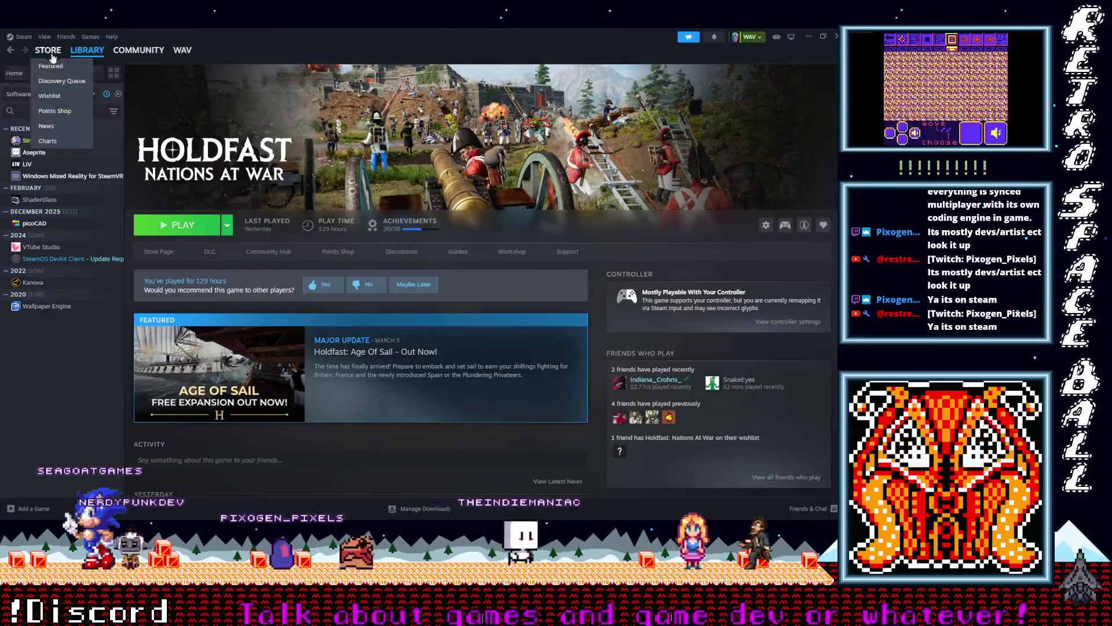
Step: Search the Steam store for 'resonite' and open the Resonite product page
click(48, 50)
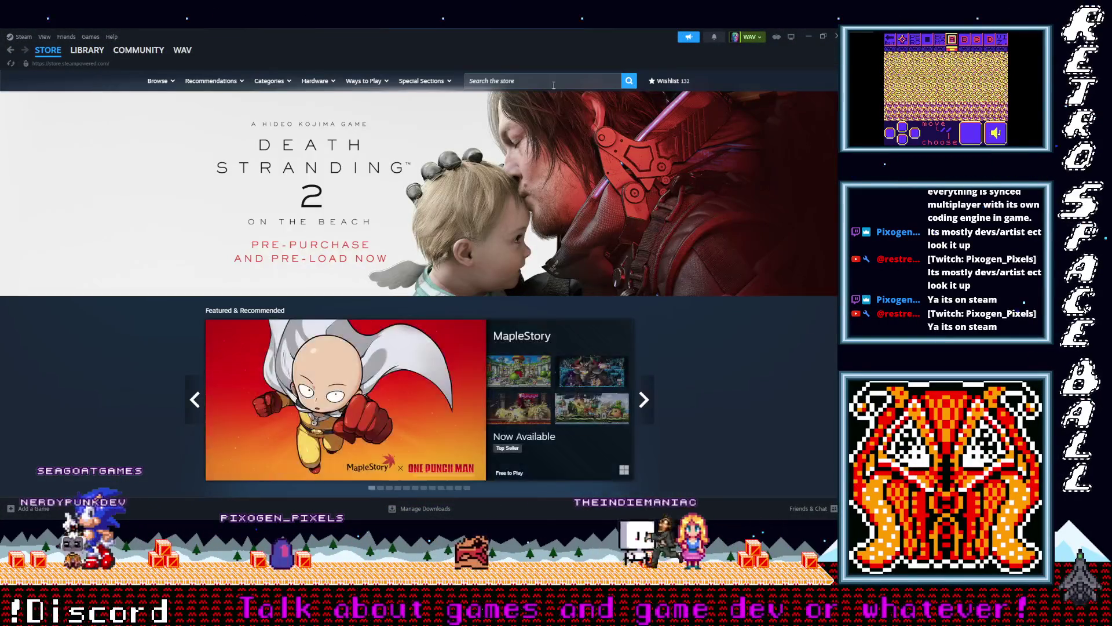
click(539, 82)
text(on)
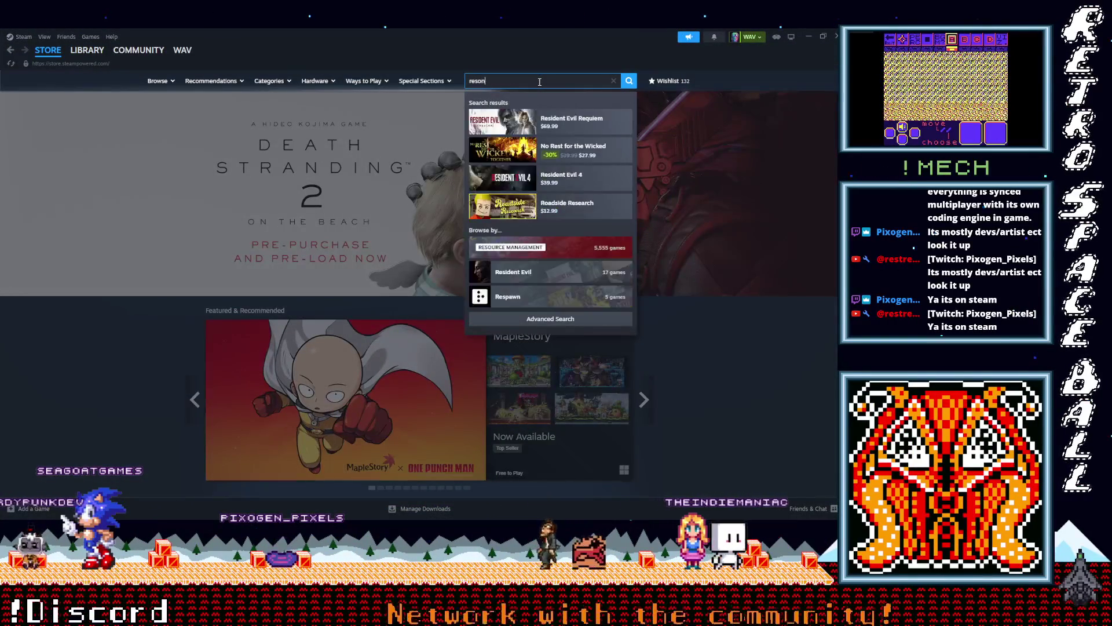
text(ite)
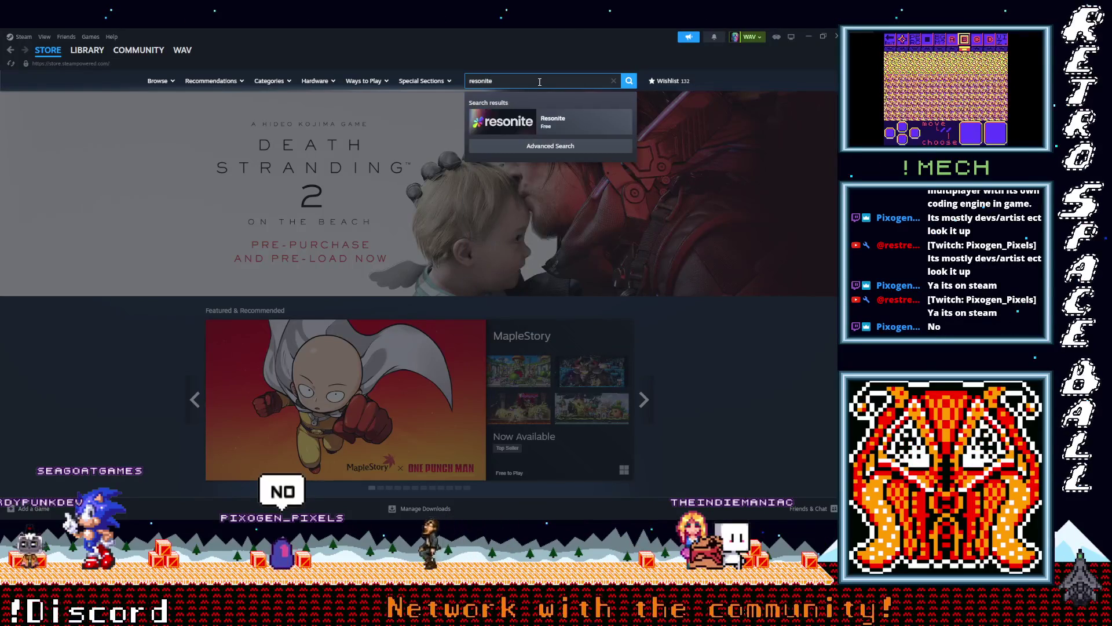
click(538, 122)
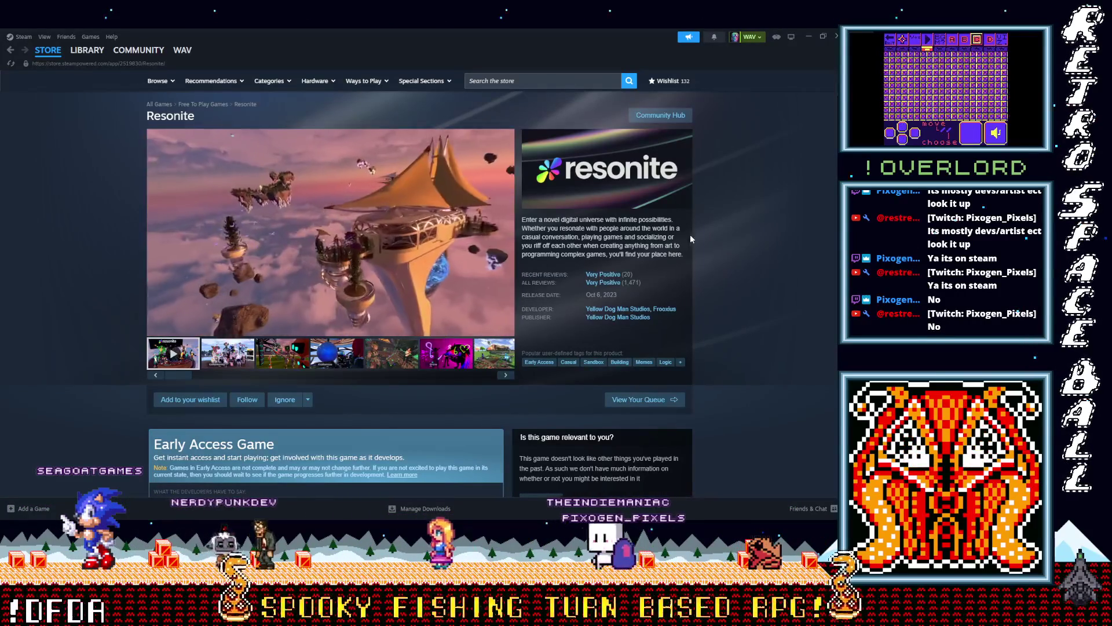
Step: Add the free Resonite game to the Steam library and acknowledge the confirmation
scroll(686, 255, down, 2)
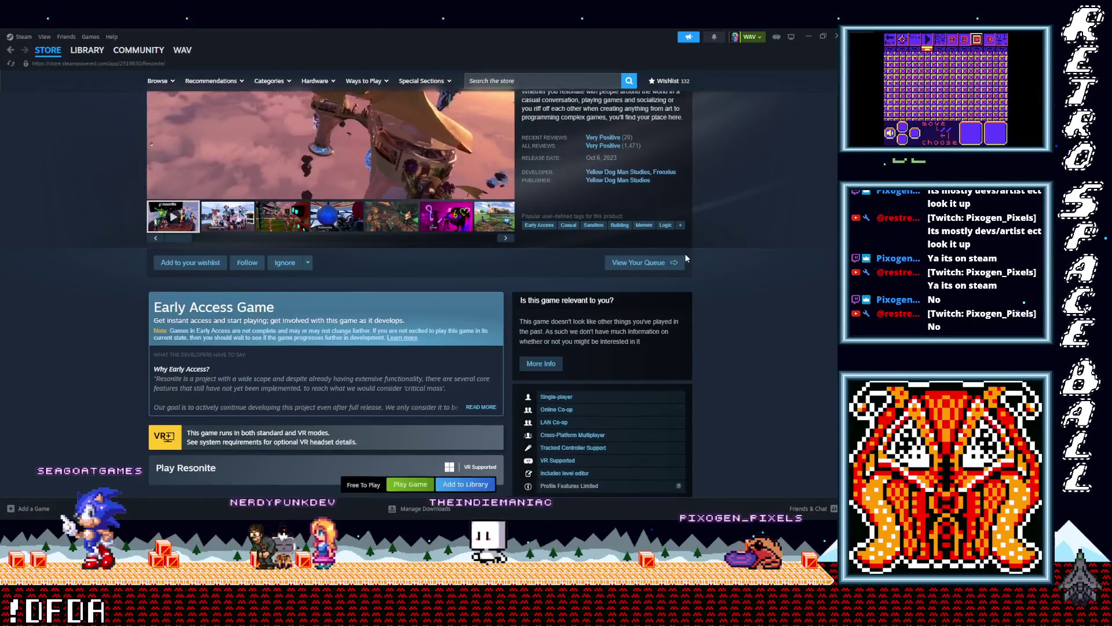
scroll(686, 257, down, 1)
click(466, 438)
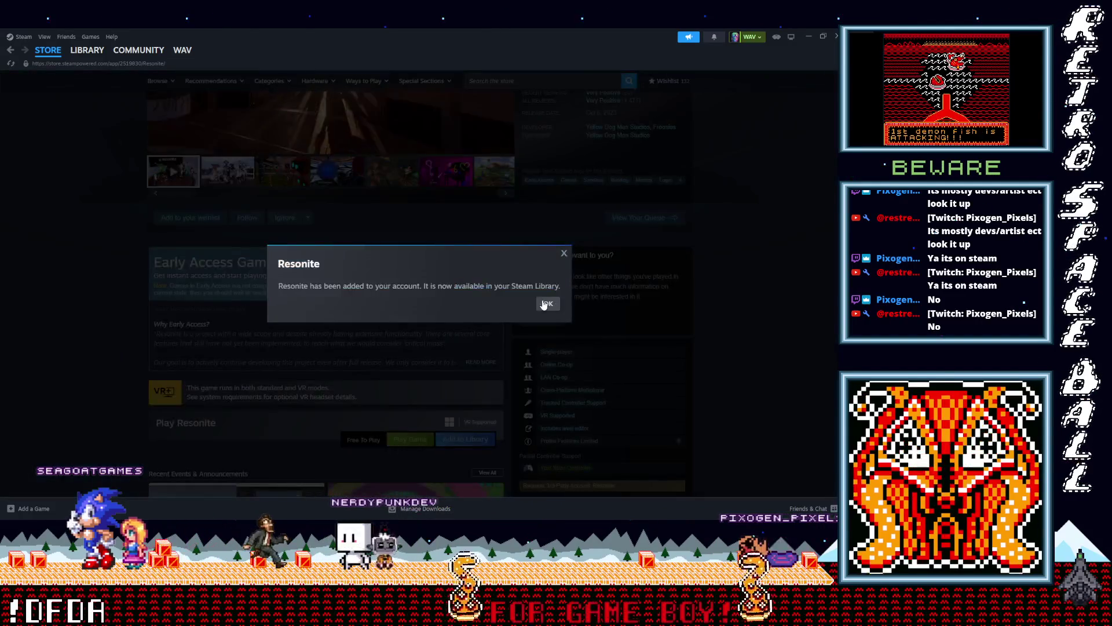
click(545, 304)
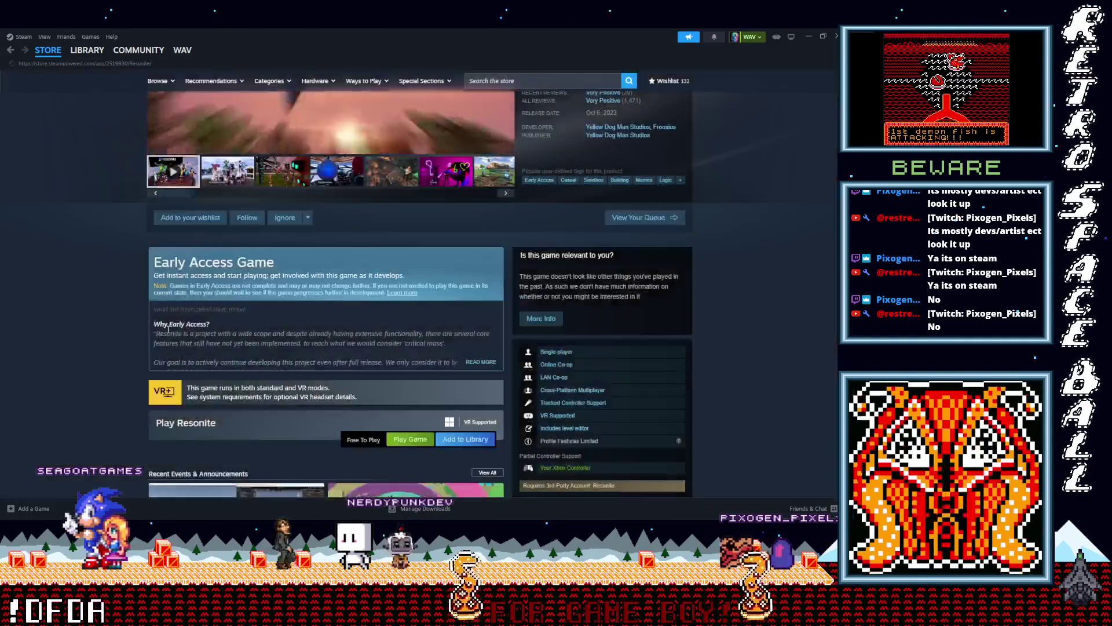
Step: Expand the full Resonite description and read down to ProtoFlux and the system requirements
scroll(113, 335, down, 4)
scroll(113, 335, down, 2)
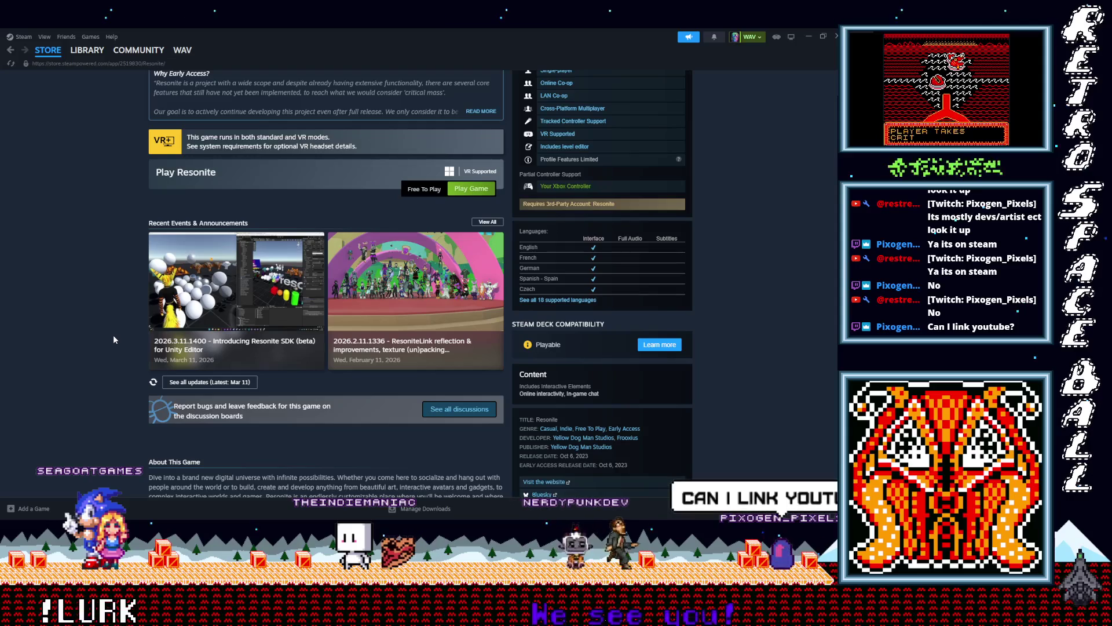
scroll(113, 338, down, 3)
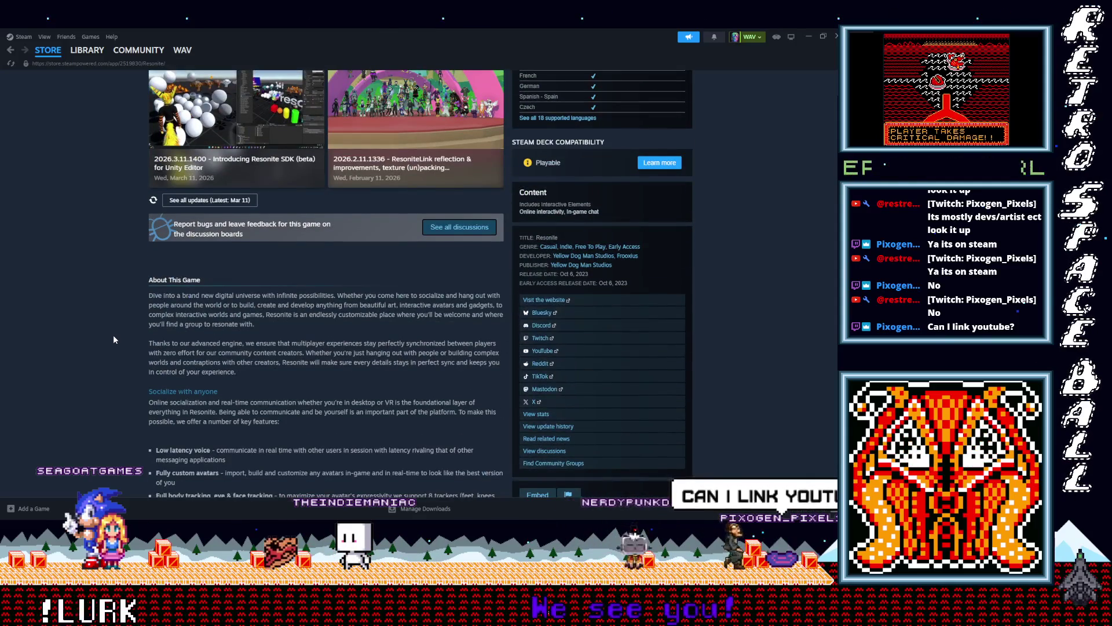
scroll(113, 335, down, 3)
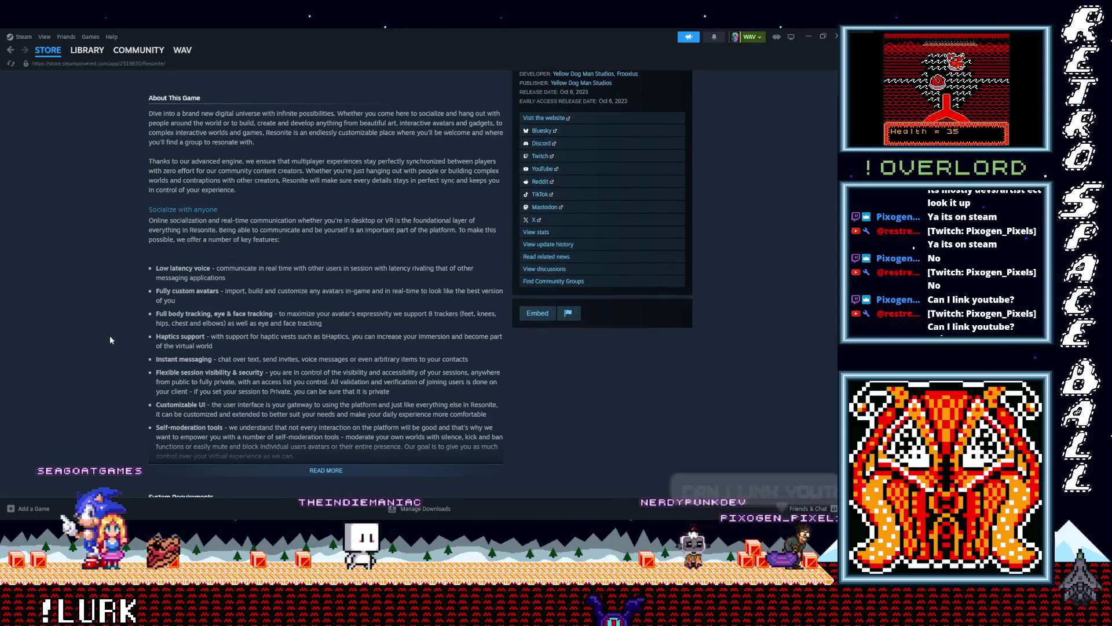
scroll(110, 340, down, 2)
click(323, 379)
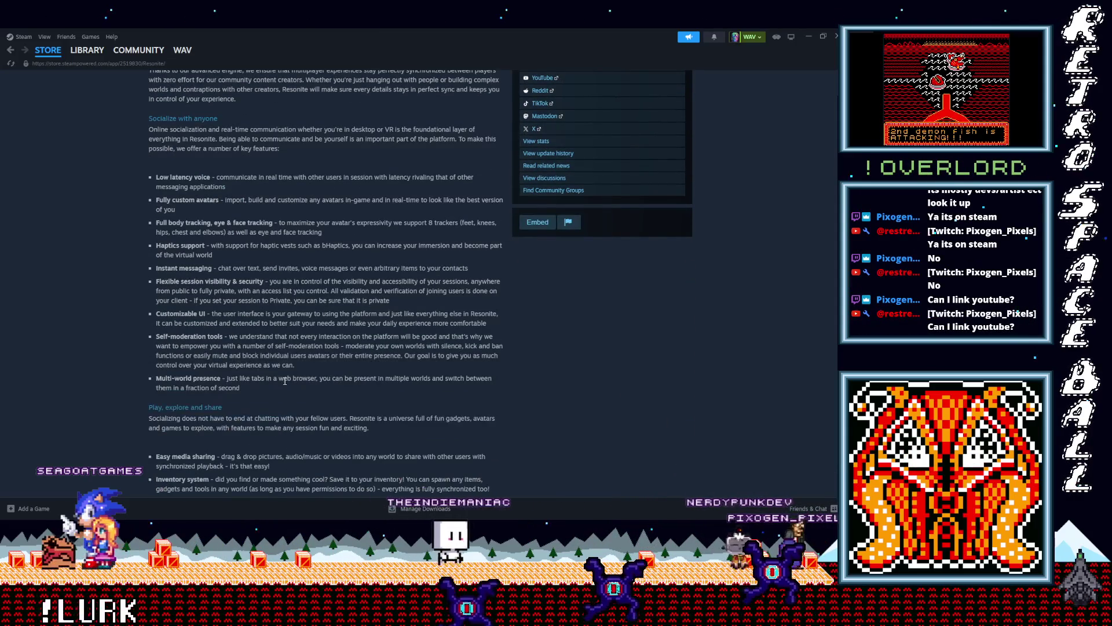
scroll(130, 383, down, 2)
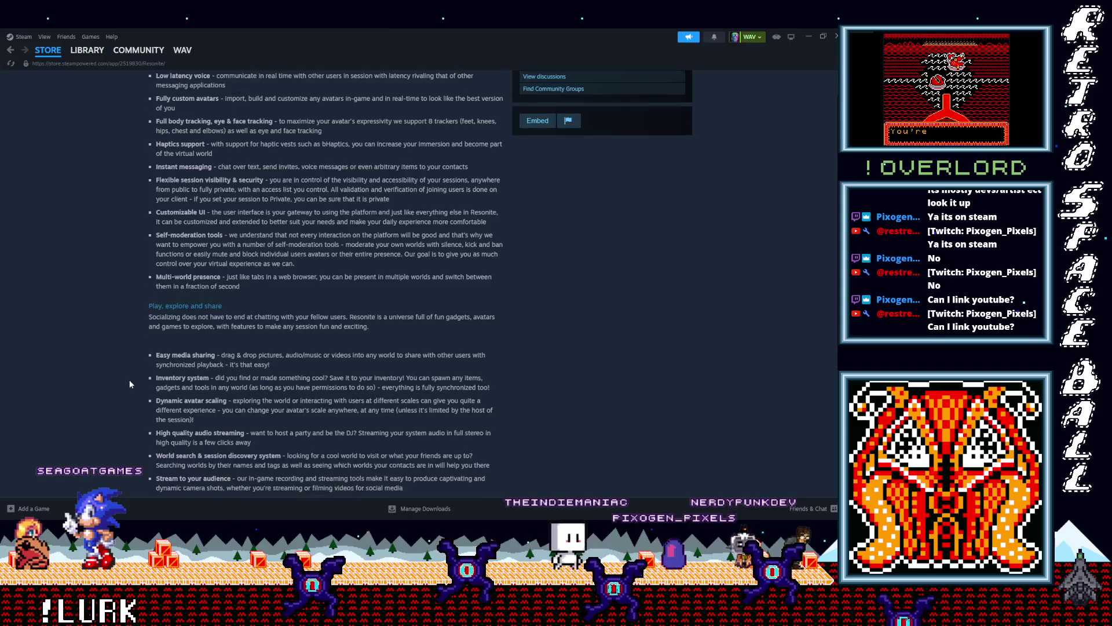
scroll(129, 381, down, 6)
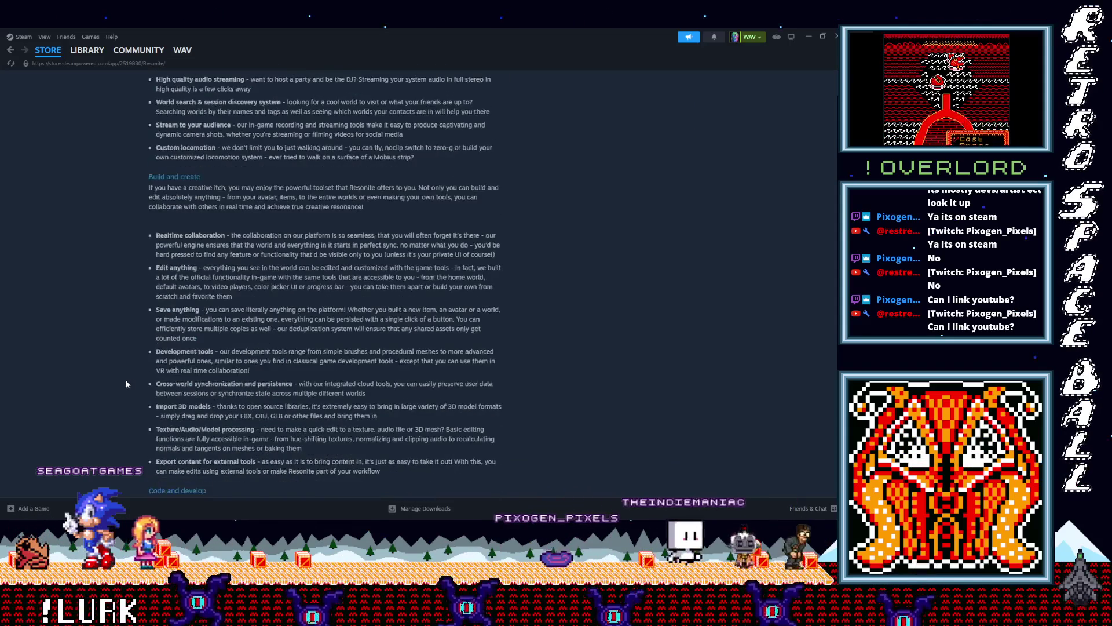
scroll(126, 384, down, 4)
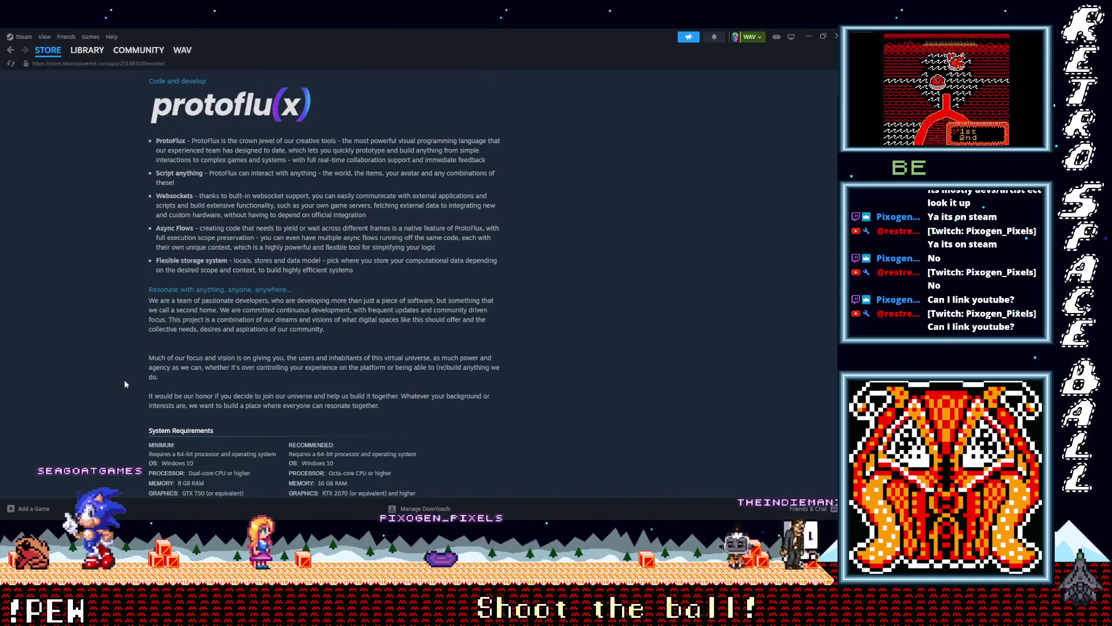
scroll(125, 384, up, 1)
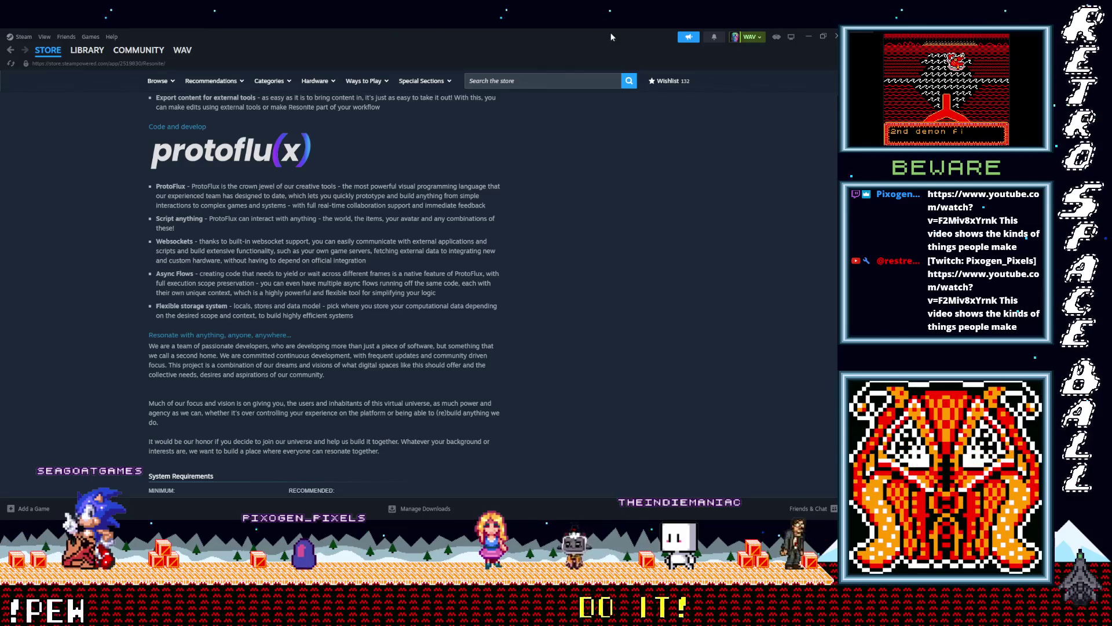
Step: Minimize the Steam store and switch from VRChat to the GB Studio editor
click(810, 37)
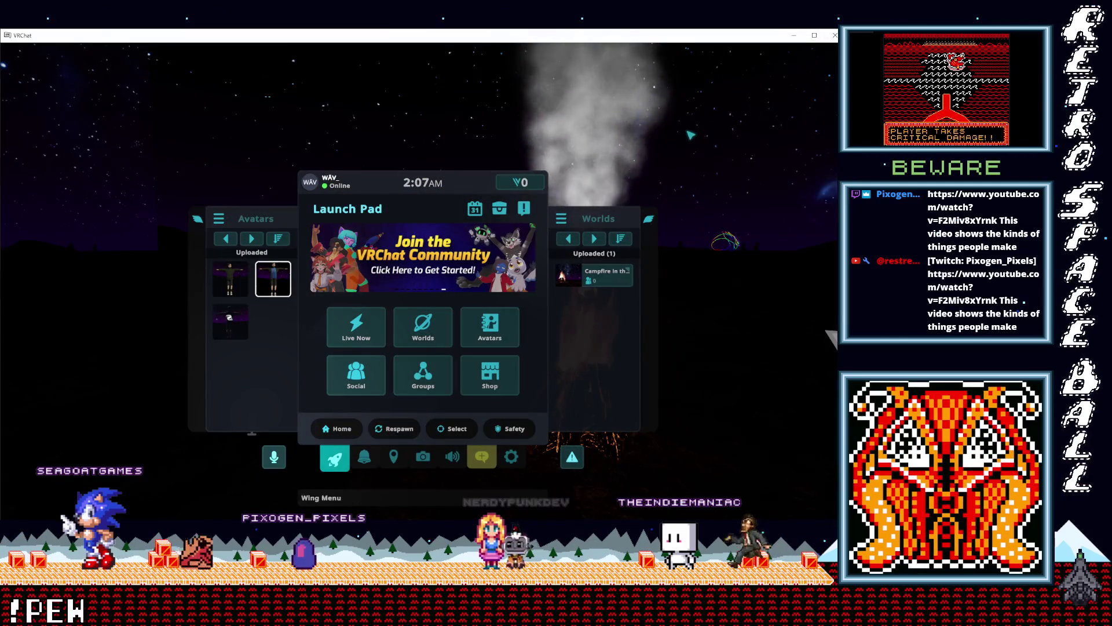
key(Escape)
key(Escape)
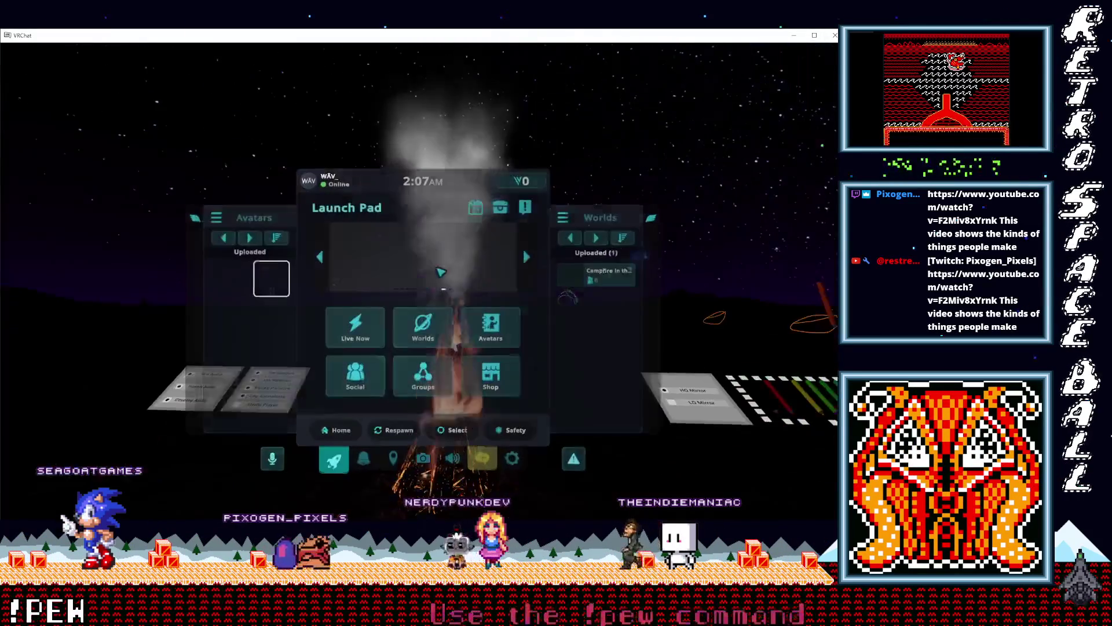
key(alt+F4)
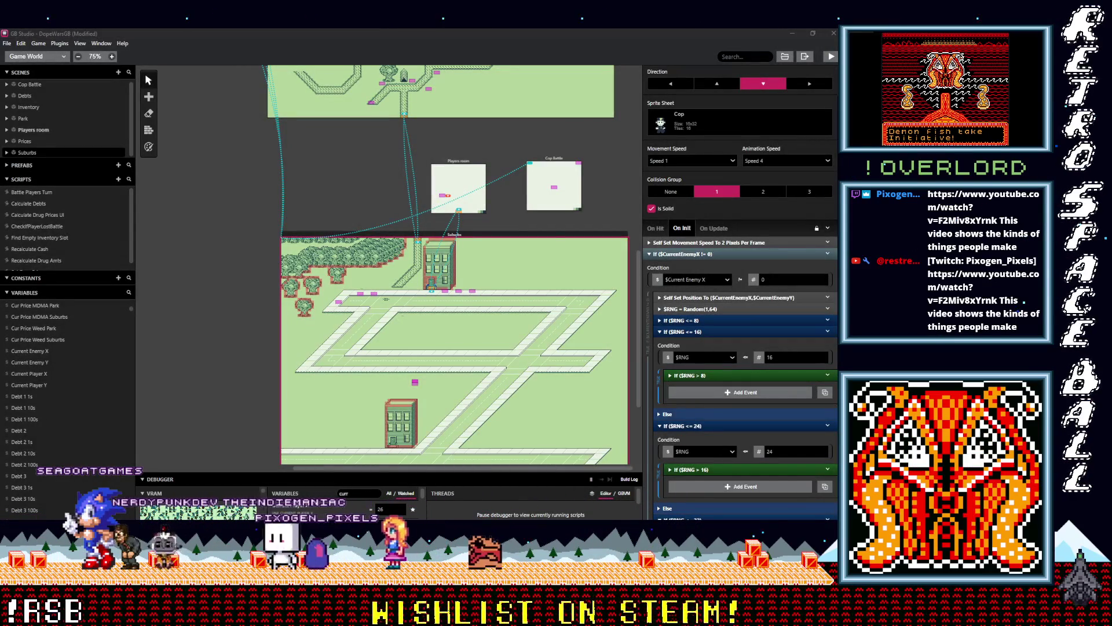
Step: Maximize the browser, raise the volume to full, and play the portals video full screen
drag(644, 164, 318, 27)
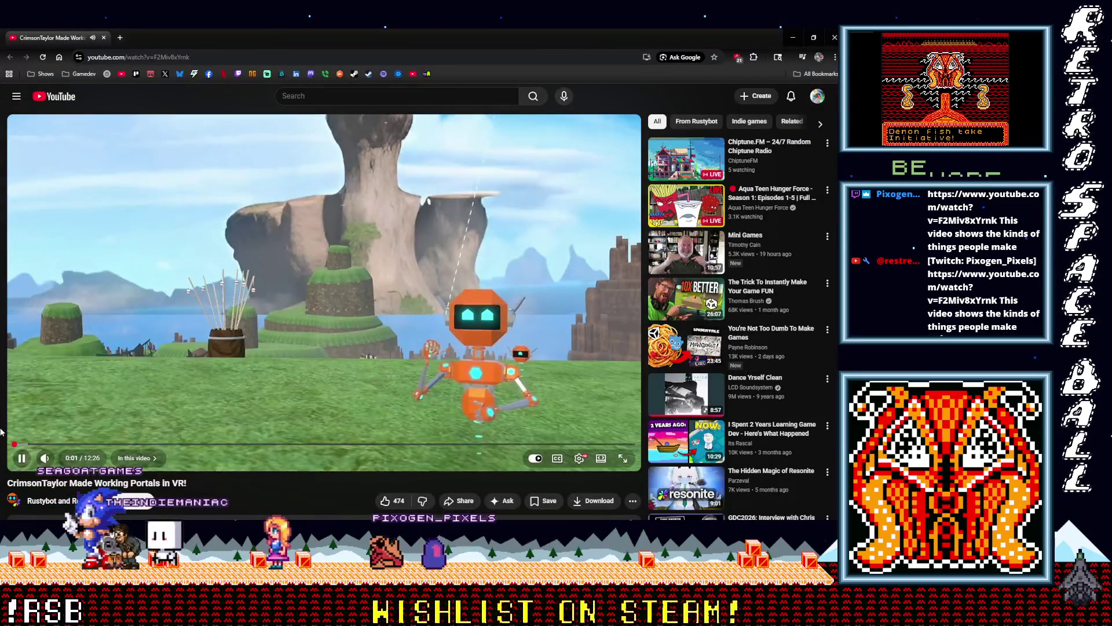
drag(57, 458, 98, 463)
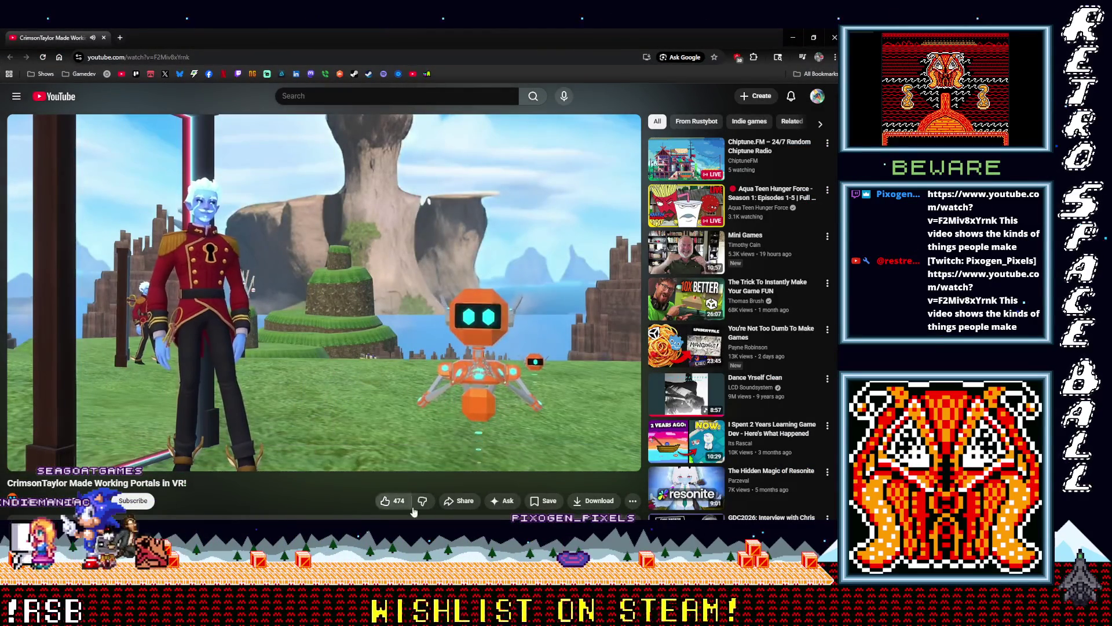
click(628, 459)
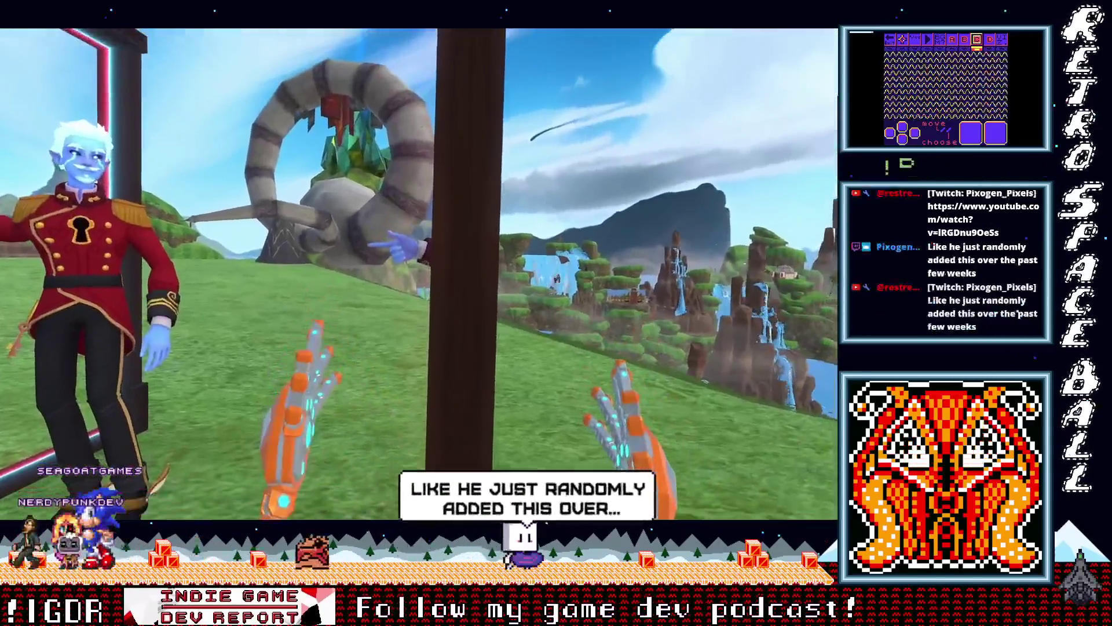
Step: Exit full screen on the VR portals video
mouse_move(77, 464)
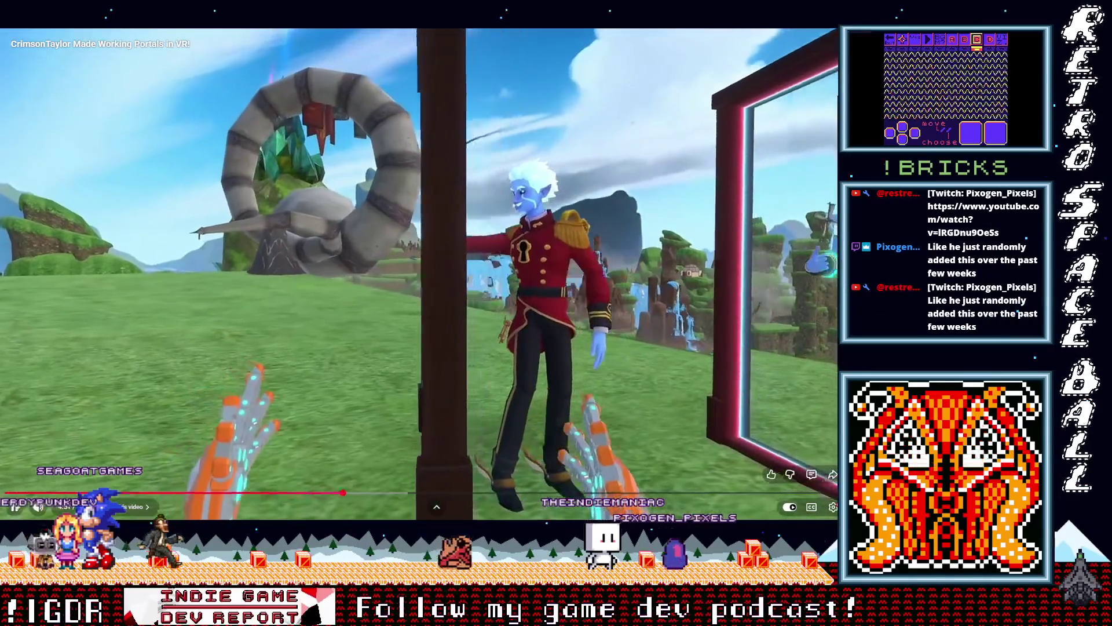
key(Escape)
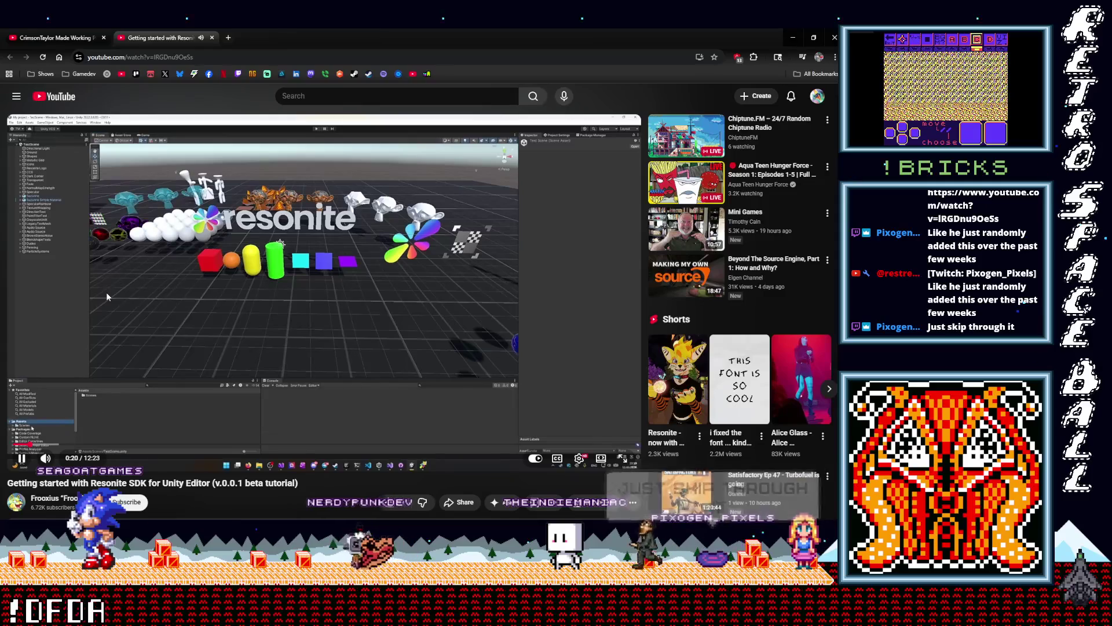
Step: Scrub the Resonite SDK tutorial forward in stages from 0:45 to about 6:51
drag(52, 445, 76, 445)
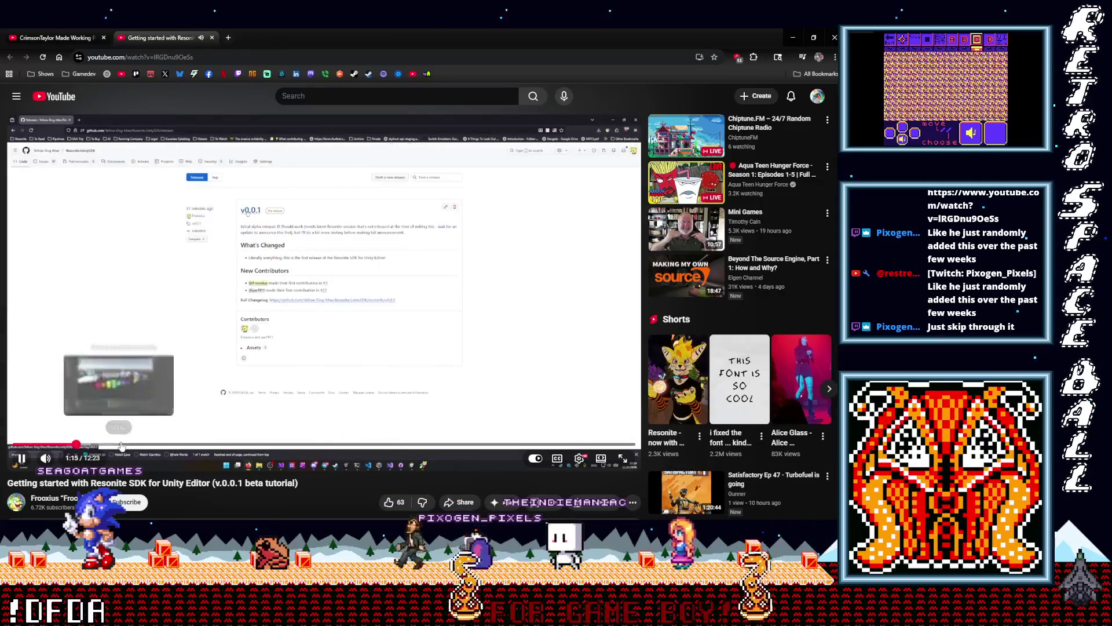
click(126, 445)
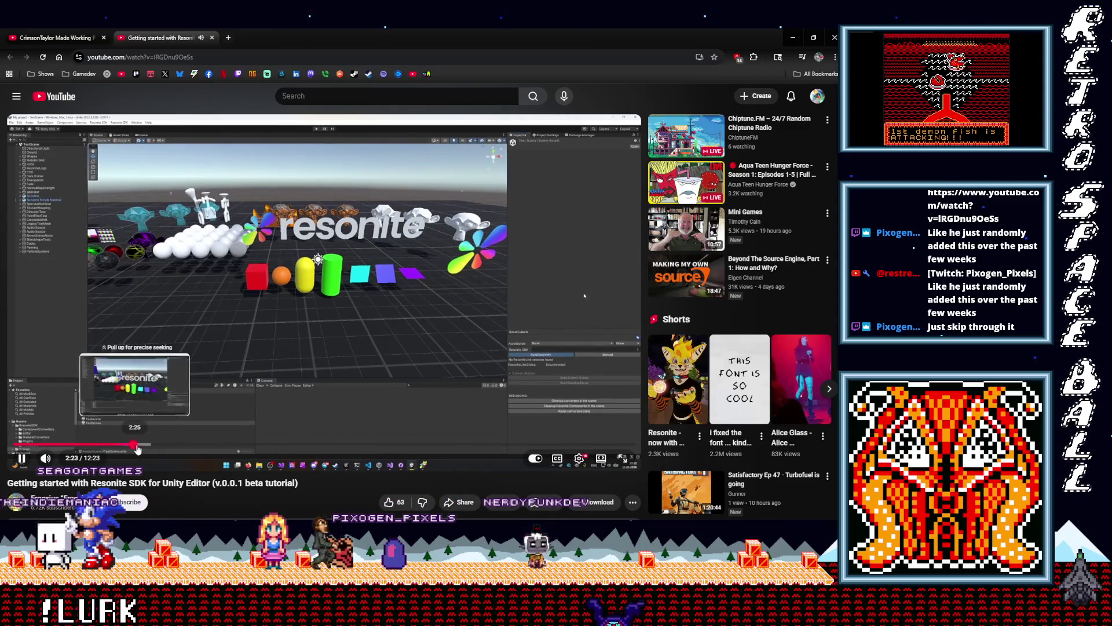
click(145, 446)
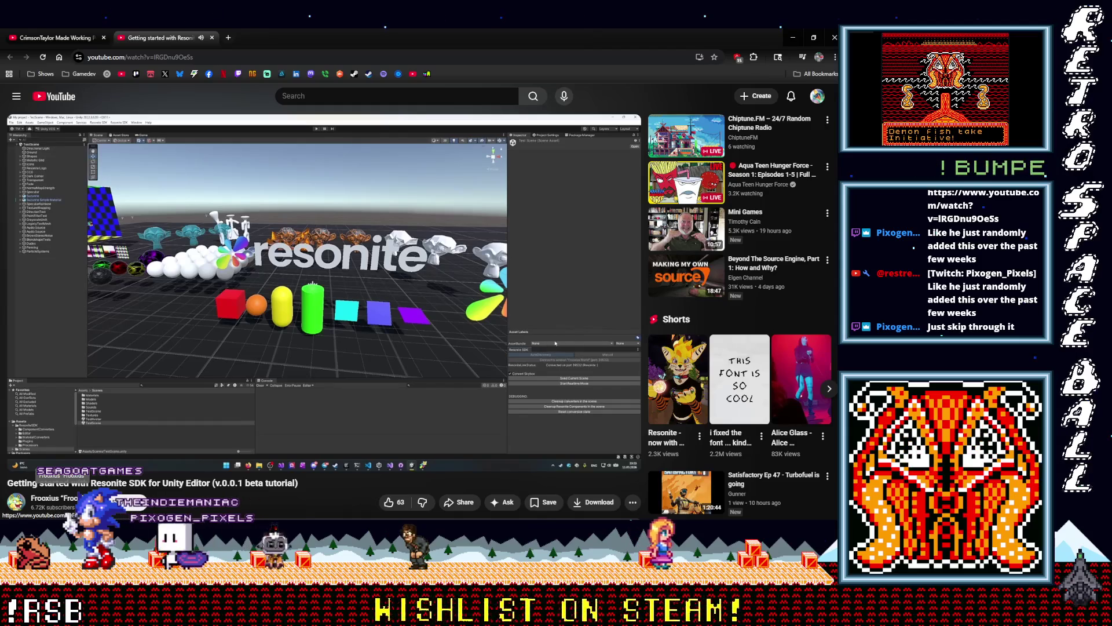
scroll(233, 492, down, 2)
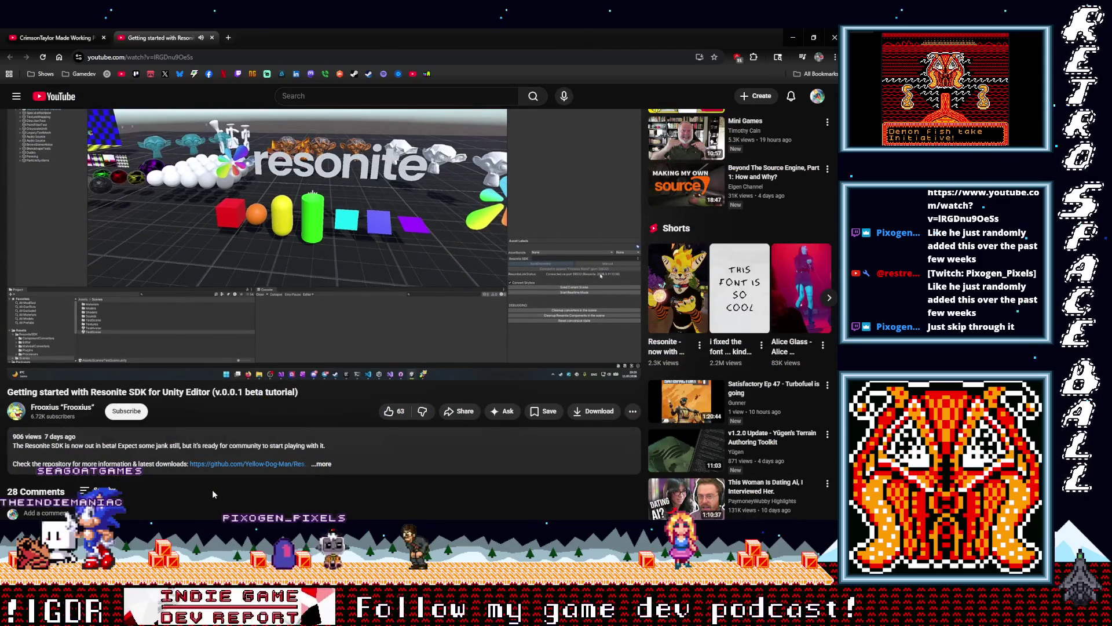
scroll(213, 494, up, 2)
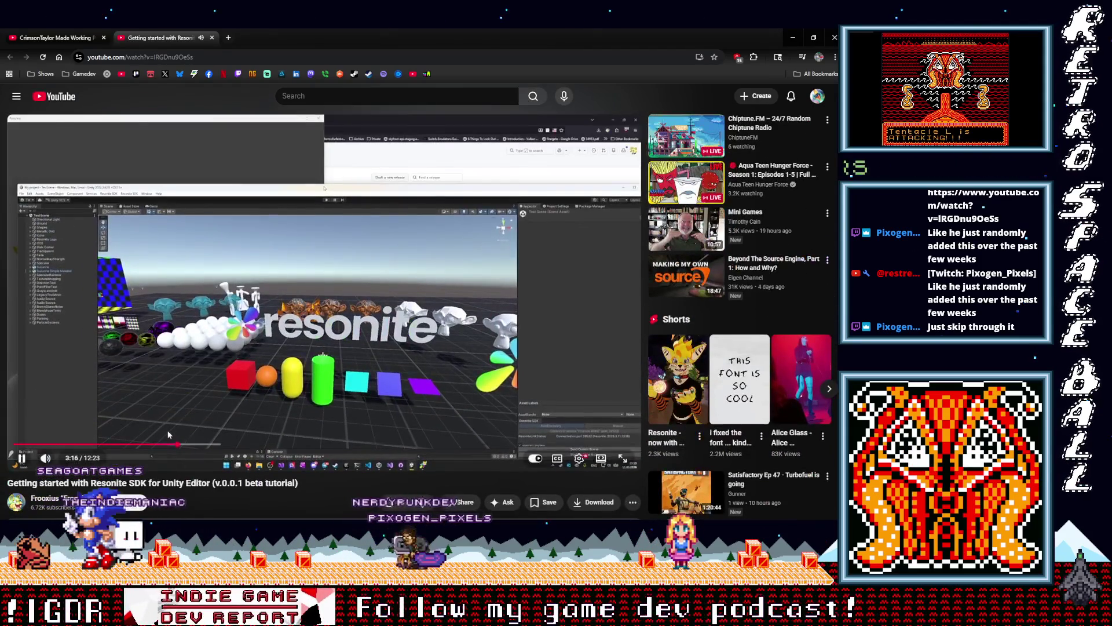
drag(168, 444, 224, 446)
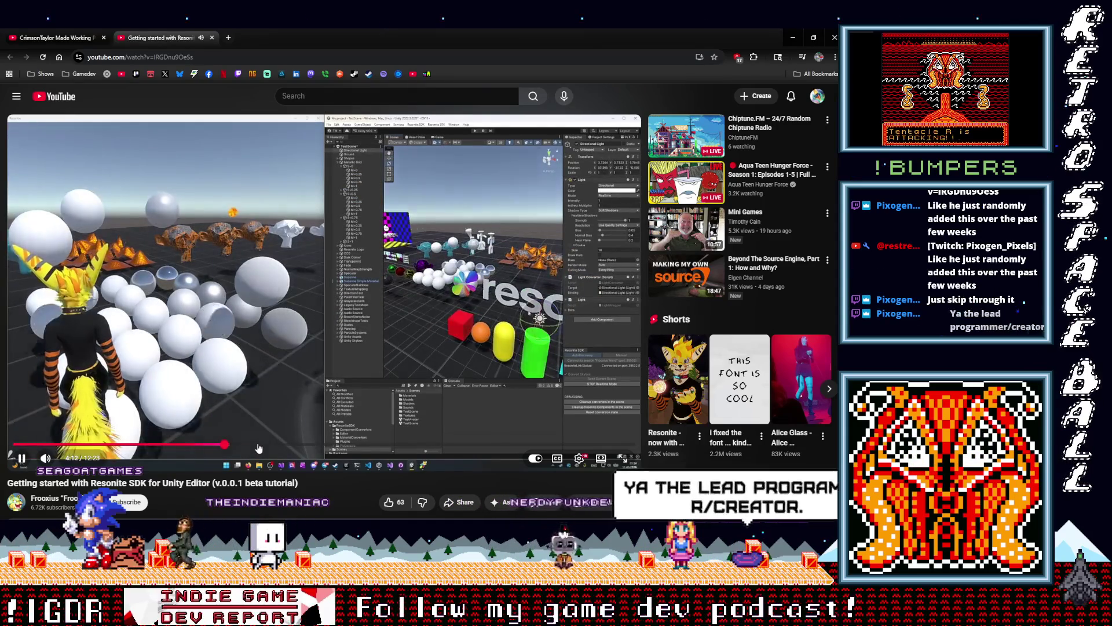
click(258, 446)
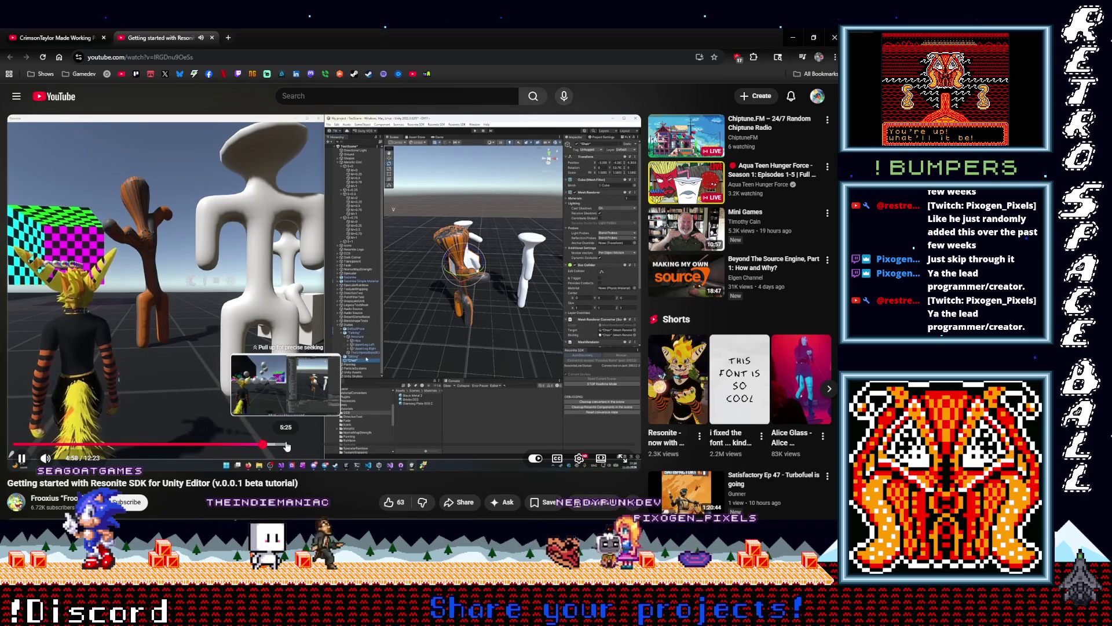
drag(286, 446, 317, 447)
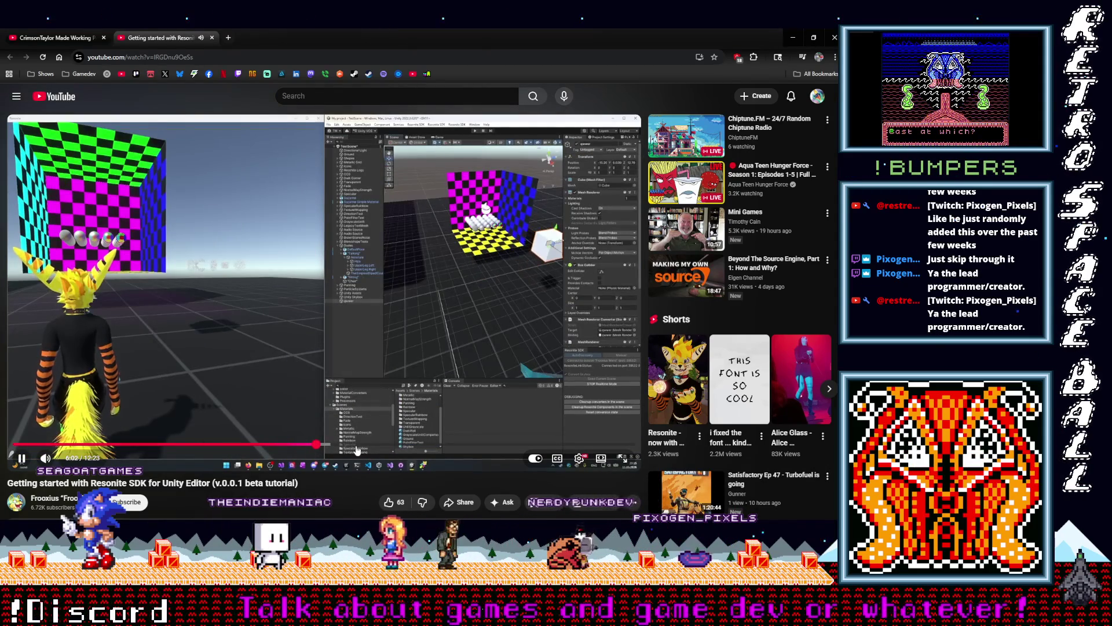
click(357, 446)
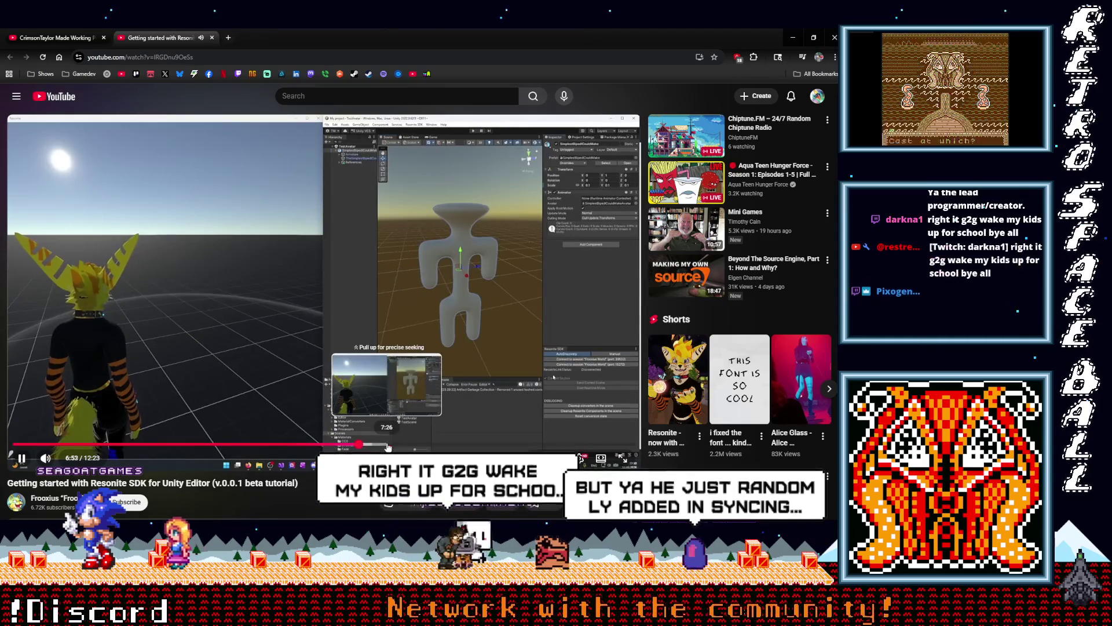
Step: Seek the Resonite SDK tutorial past 7:22 ahead to about 9:28
click(387, 445)
drag(387, 446, 384, 445)
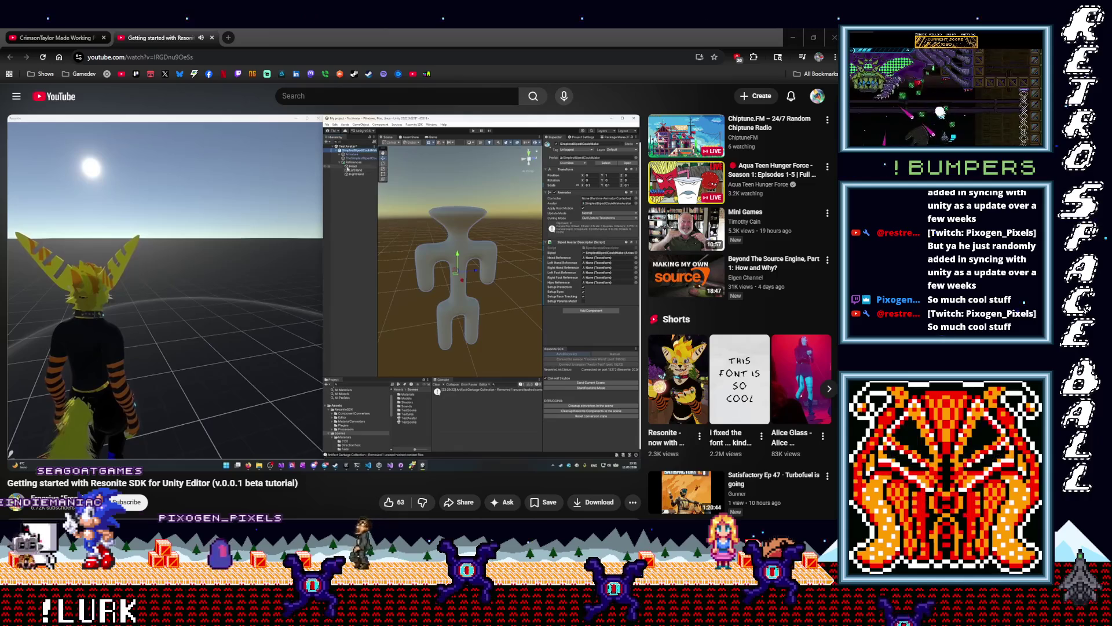
drag(415, 444, 441, 447)
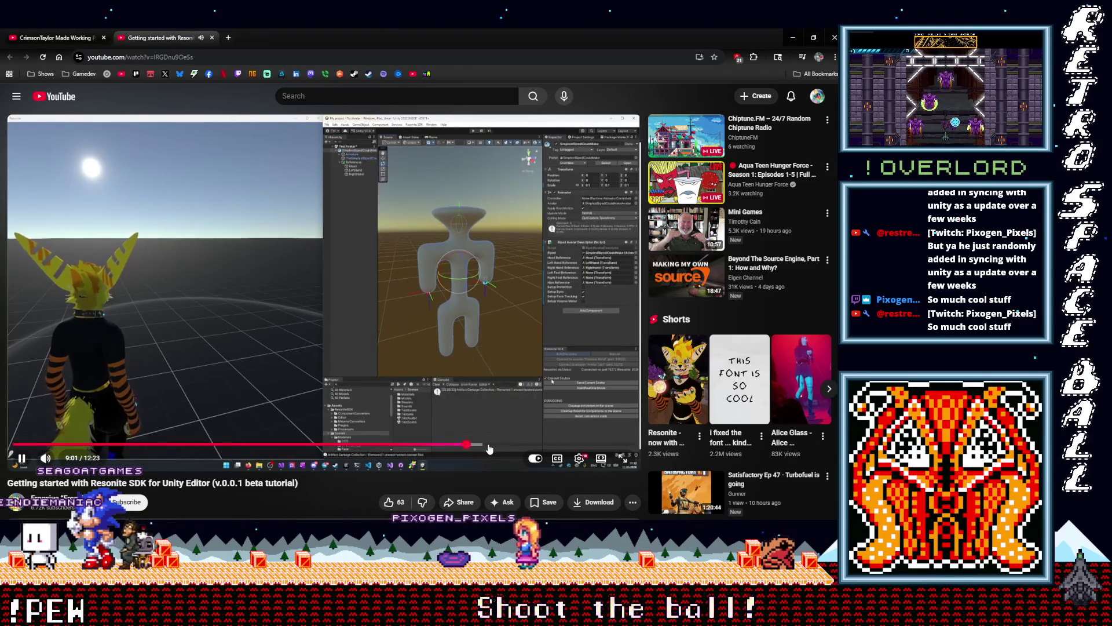
click(489, 446)
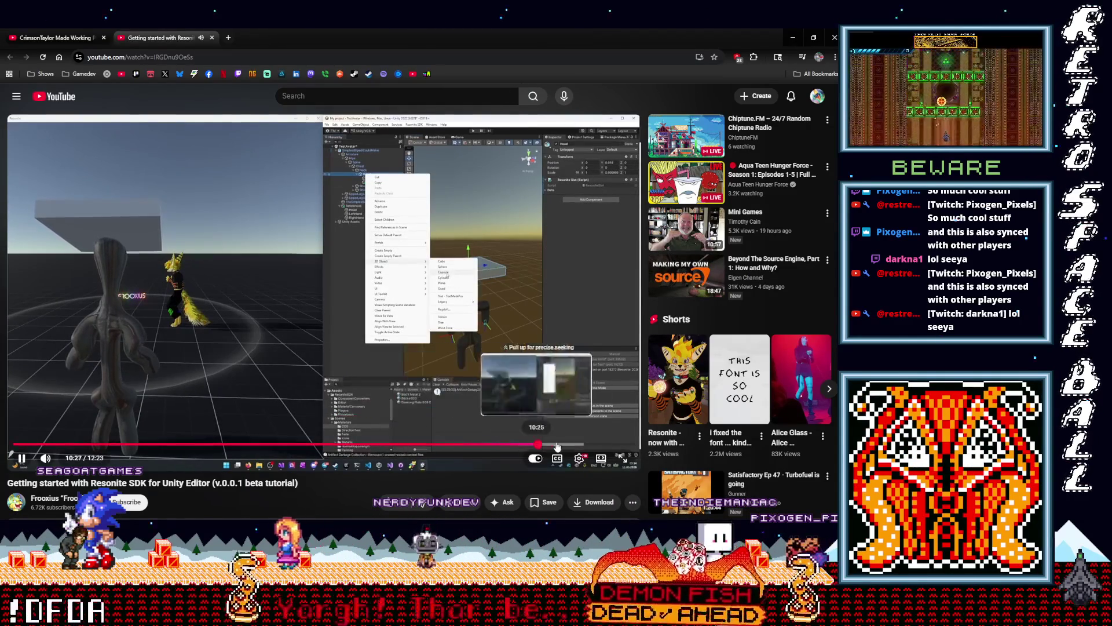
Step: Skip the tutorial through 10:54 and 11:26 to near the end, then close its tab
click(560, 445)
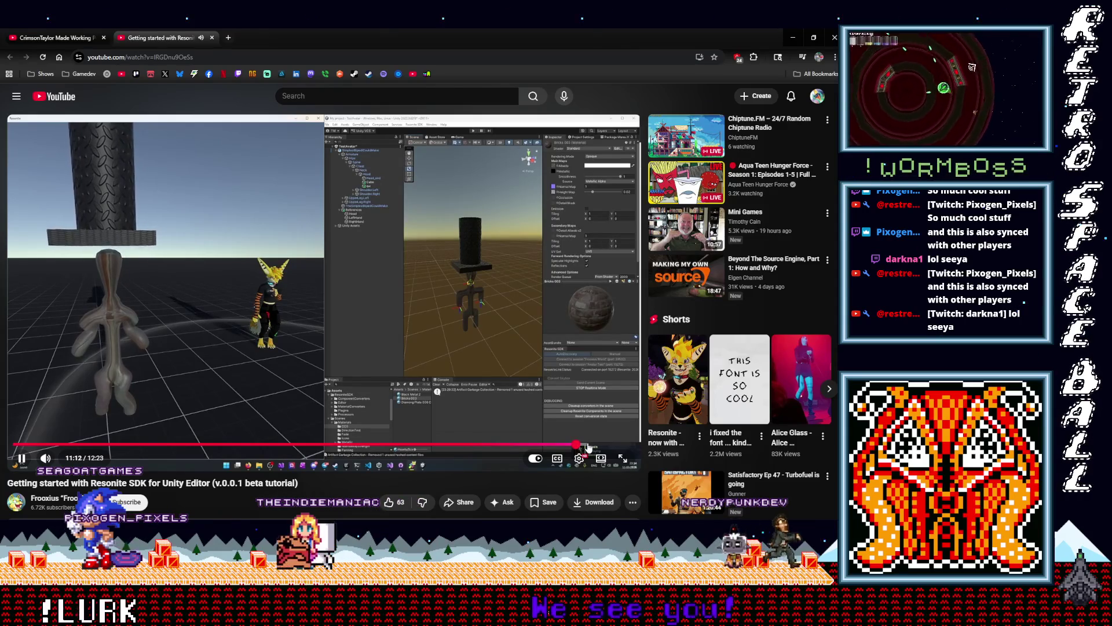
click(588, 447)
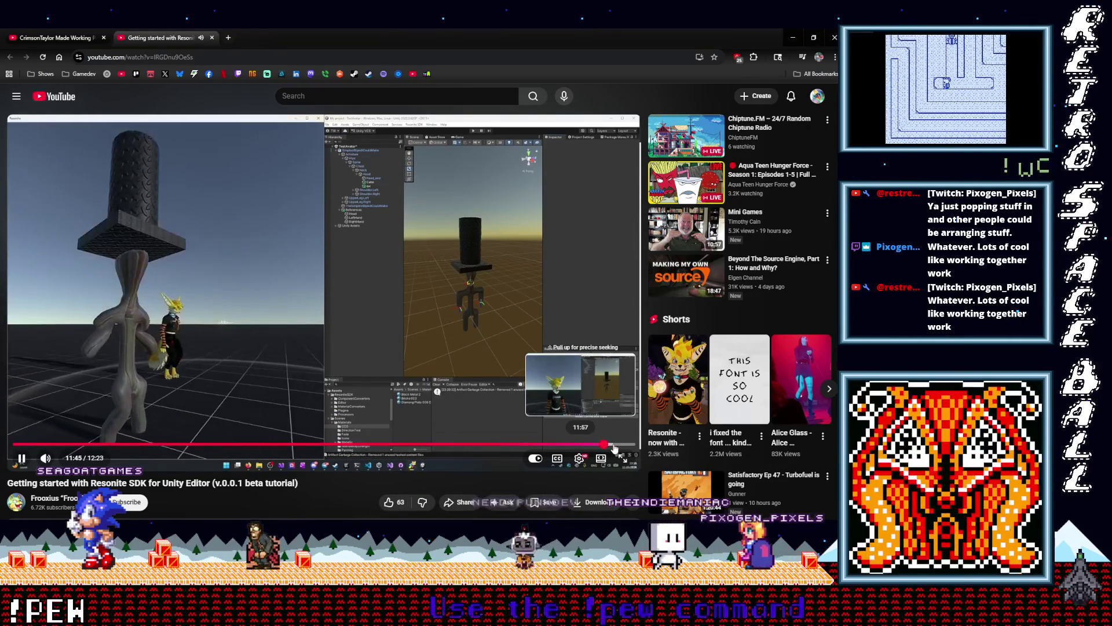
click(616, 446)
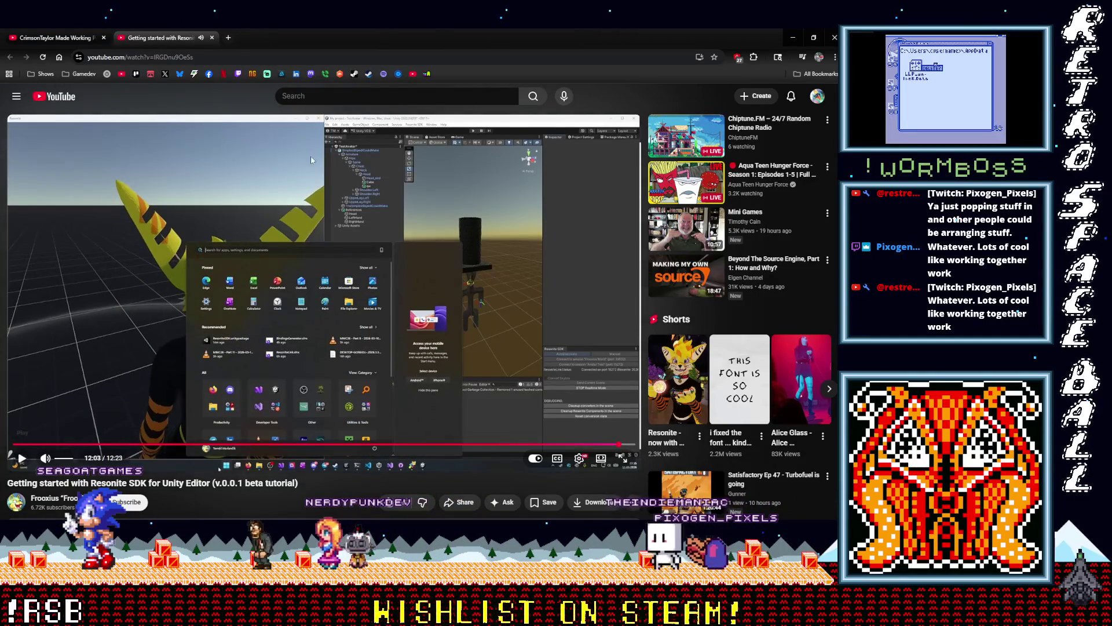
click(211, 38)
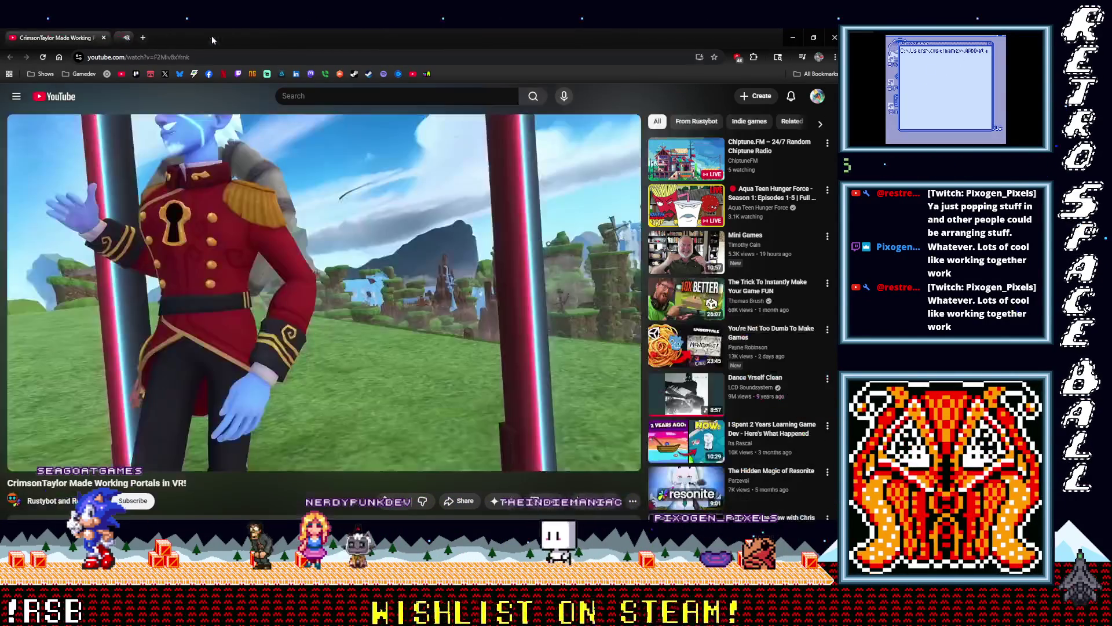
Step: Minimize the browser to bring GB Studio back into view
click(104, 38)
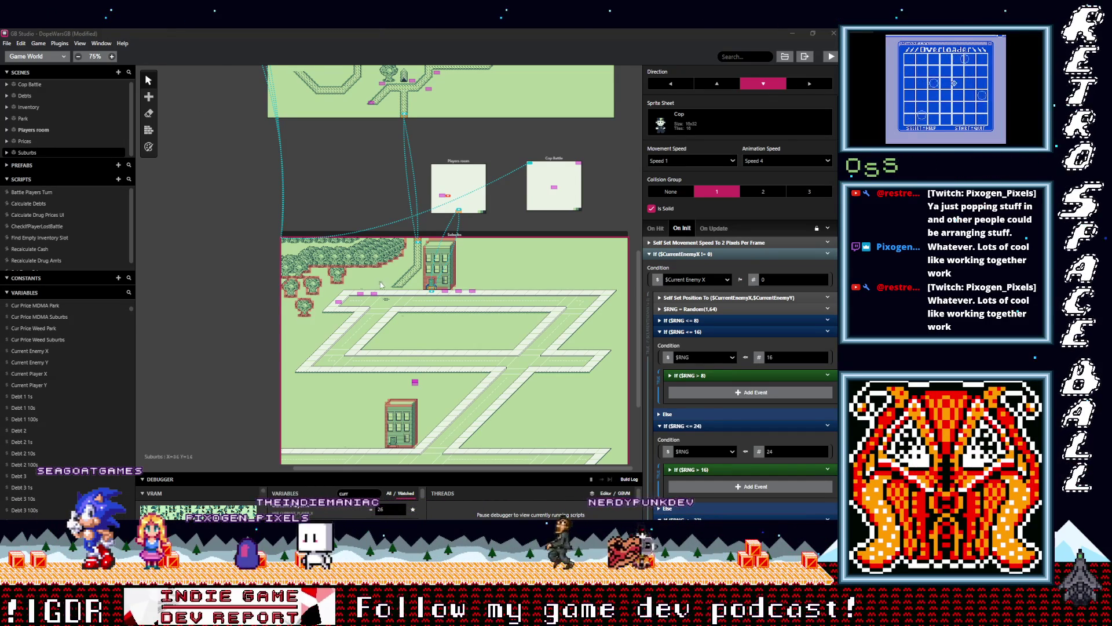
Step: Make the debugger panel slightly shorter
scroll(232, 273, down, 1)
scroll(233, 277, down, 1)
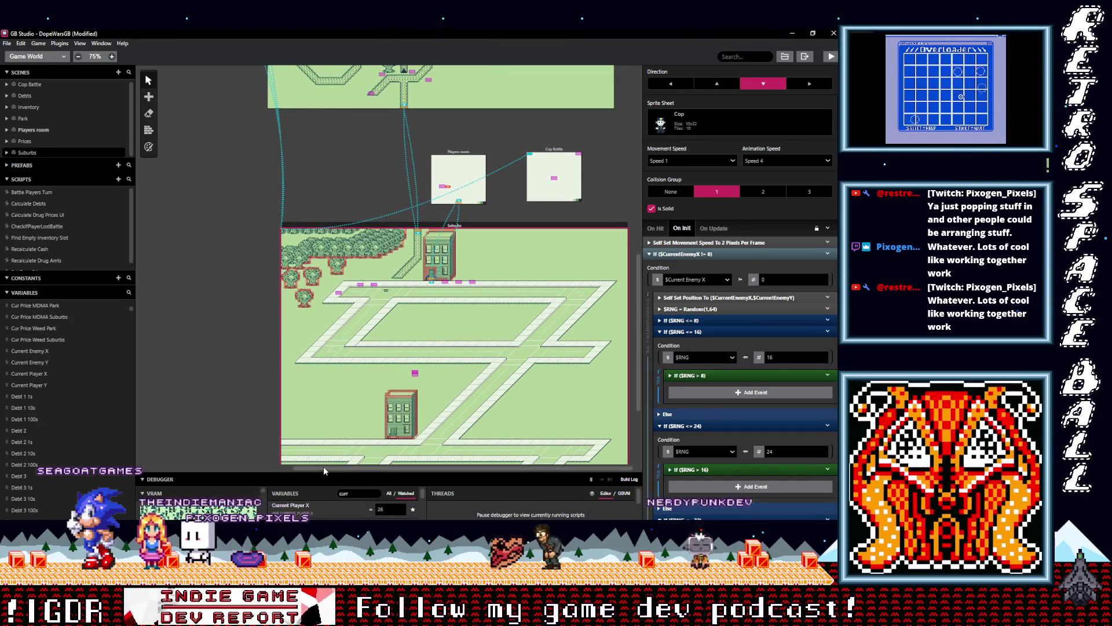
drag(327, 473, 328, 476)
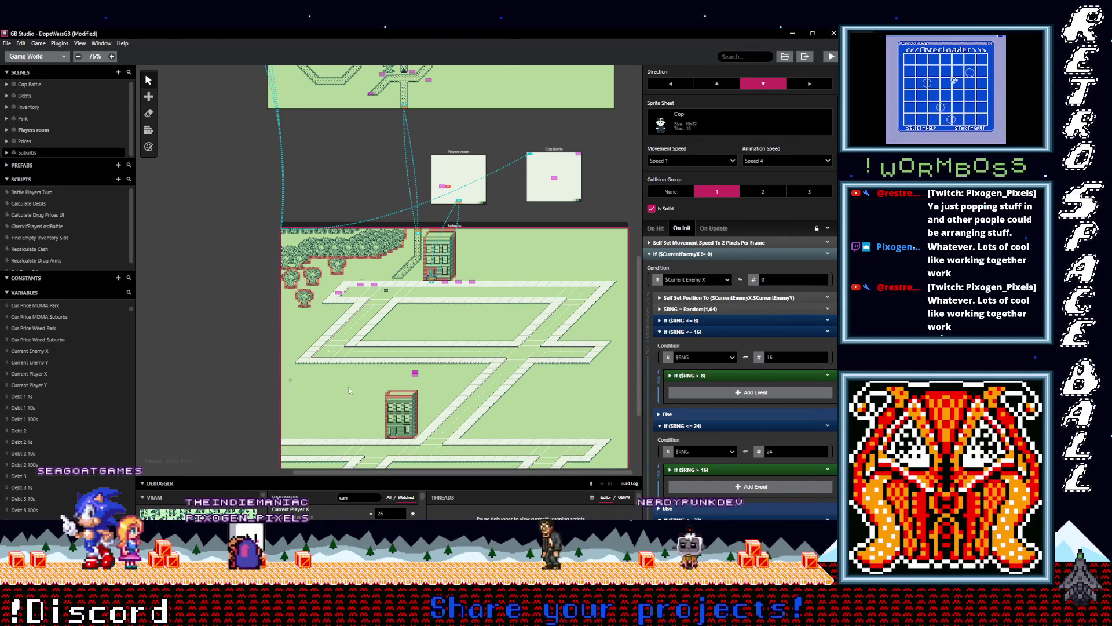
scroll(482, 322, down, 4)
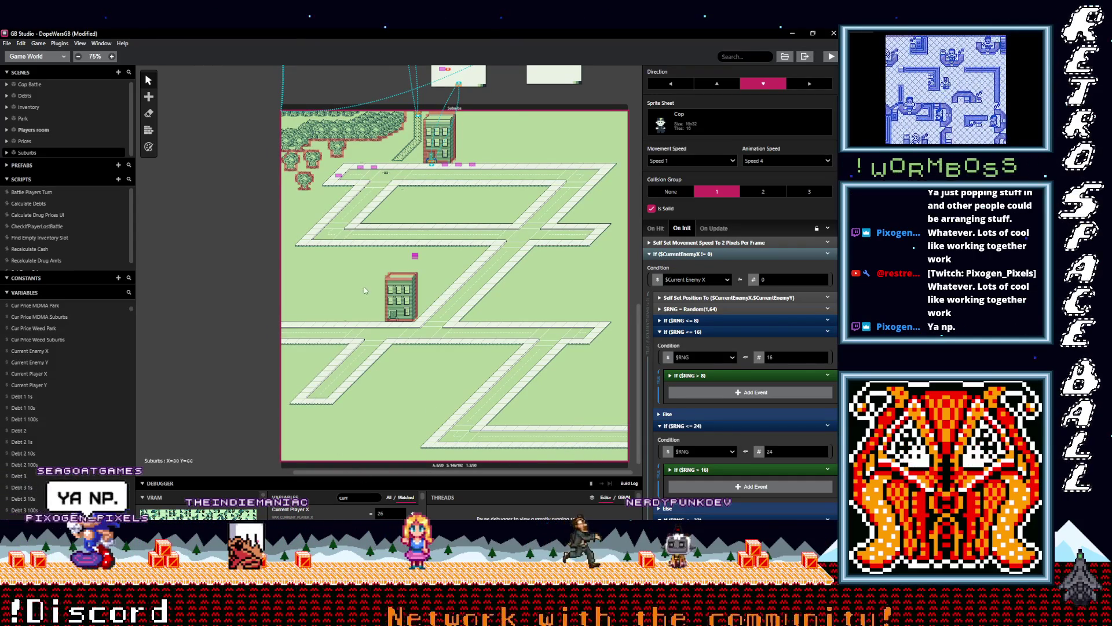
scroll(457, 308, up, 1)
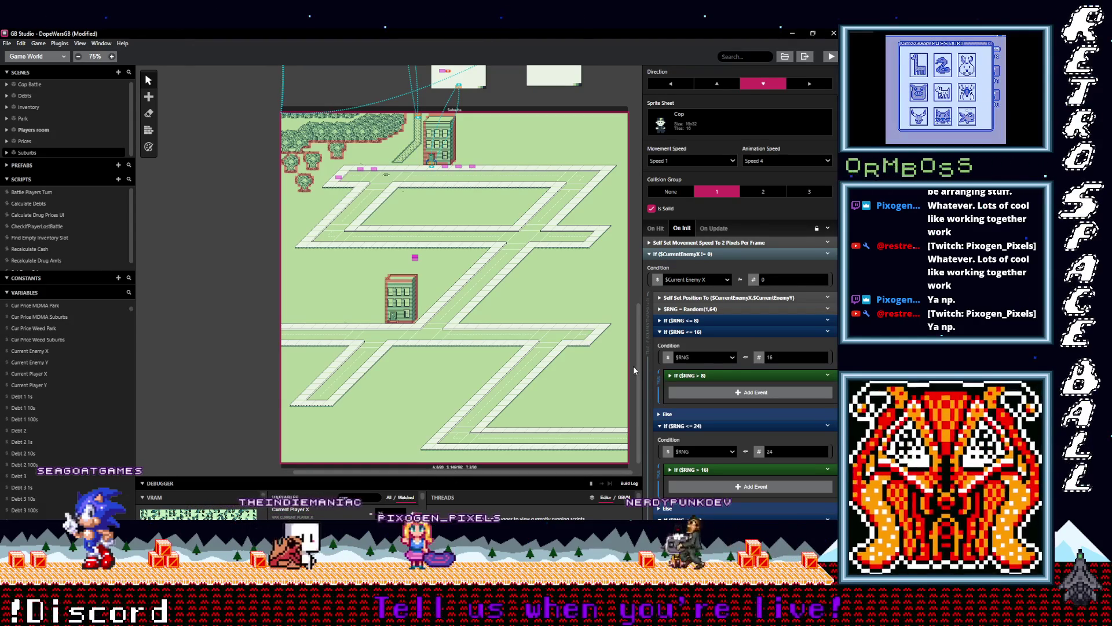
Step: Locate and select the Players room scene on the world canvas to show its settings
mouse_move(637, 369)
mouse_down()
mouse_move(640, 315)
mouse_move(631, 434)
mouse_up()
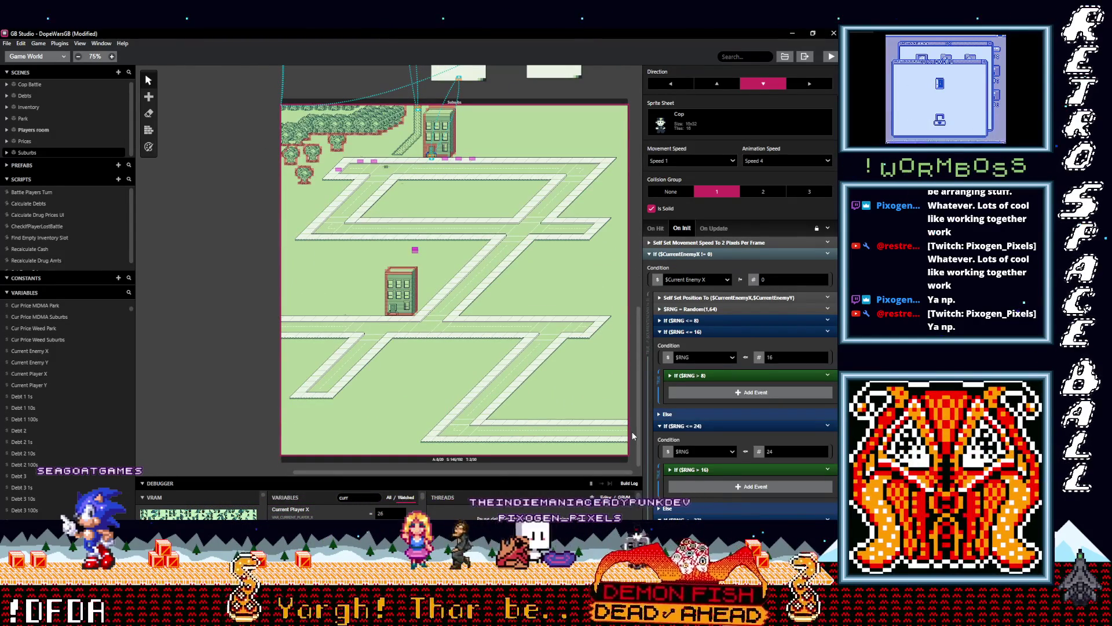
scroll(542, 420, up, 5)
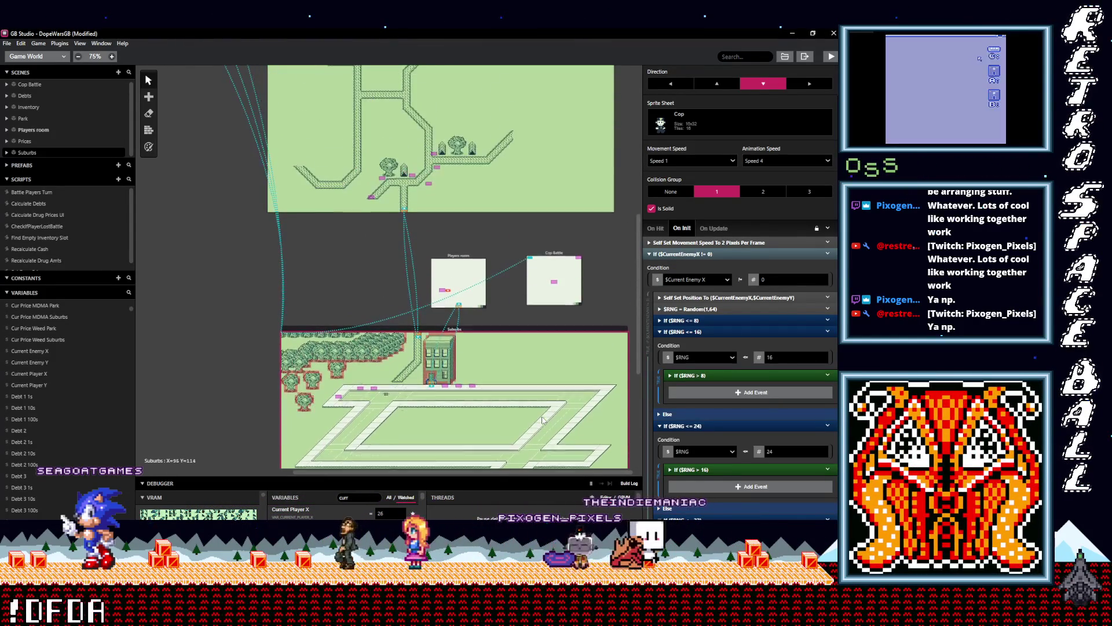
scroll(542, 419, up, 2)
scroll(543, 420, up, 1)
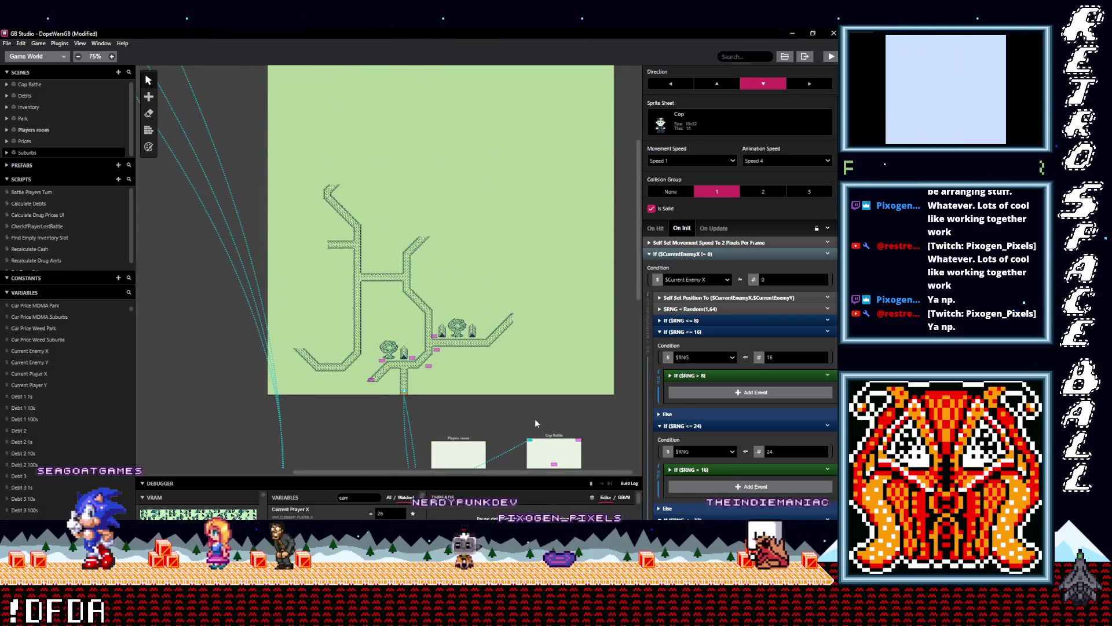
scroll(532, 407, down, 7)
scroll(527, 403, down, 1)
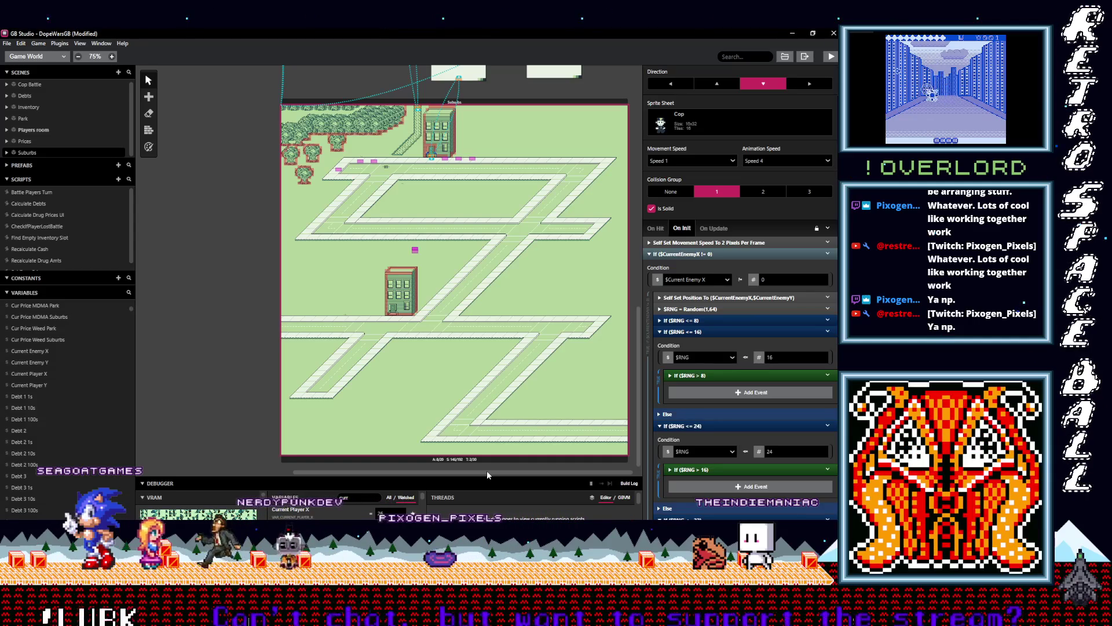
scroll(266, 237, up, 2)
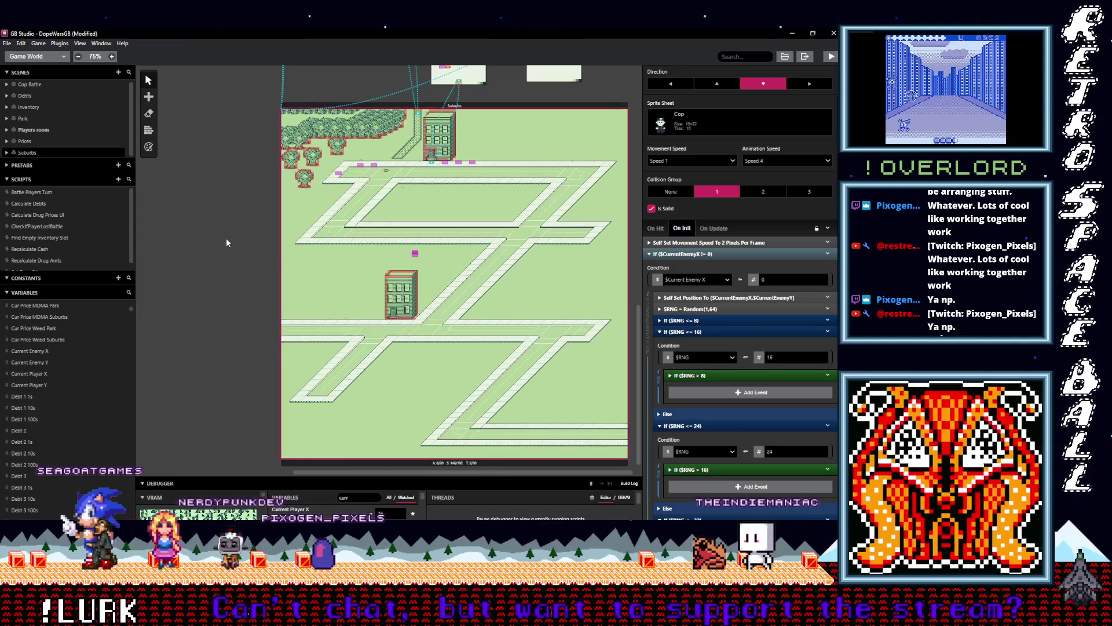
scroll(219, 238, up, 3)
scroll(290, 265, up, 5)
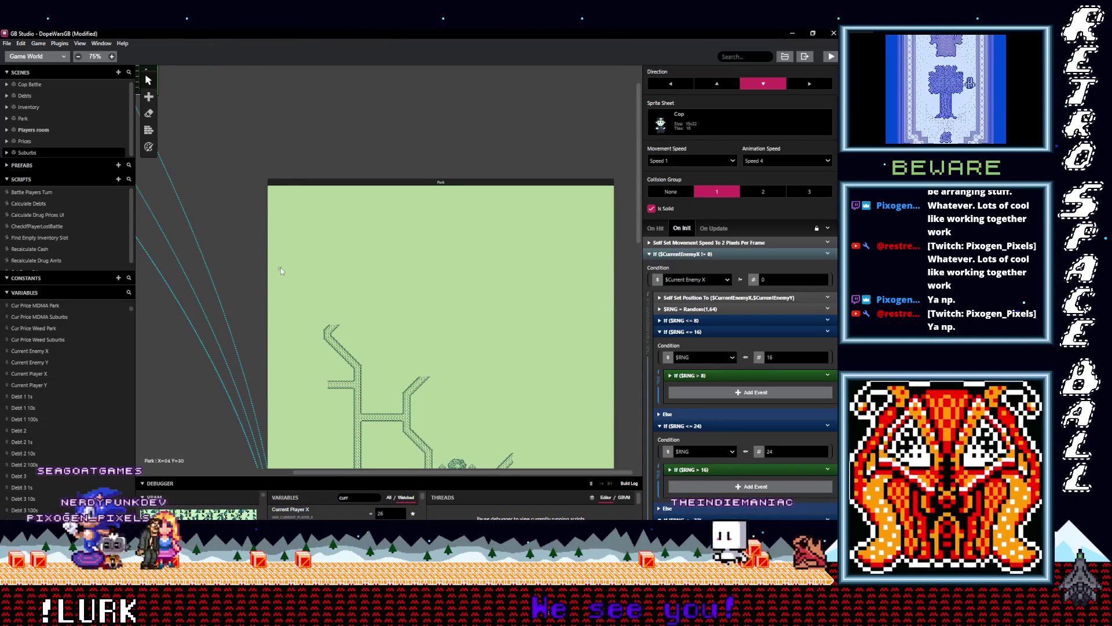
scroll(278, 270, down, 8)
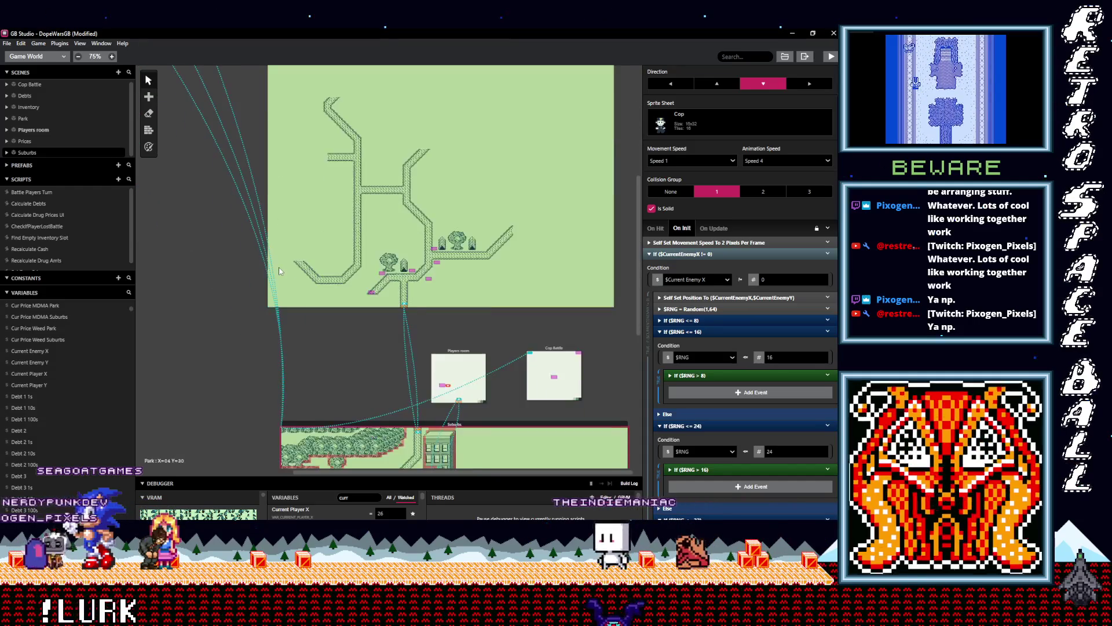
scroll(279, 270, down, 3)
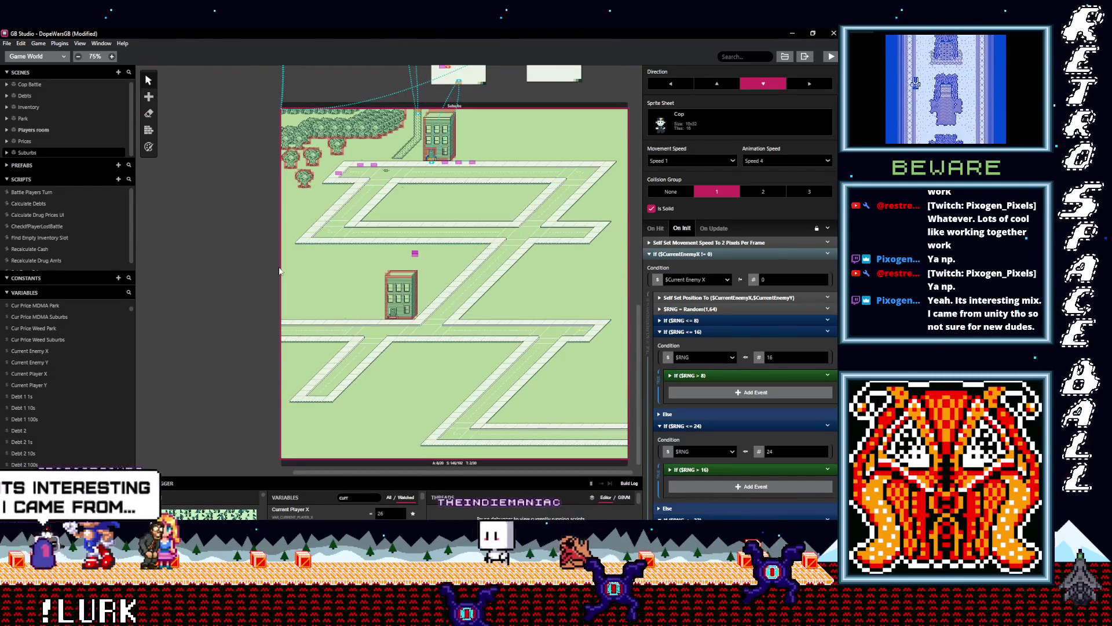
scroll(395, 252, up, 4)
scroll(394, 257, up, 2)
click(470, 269)
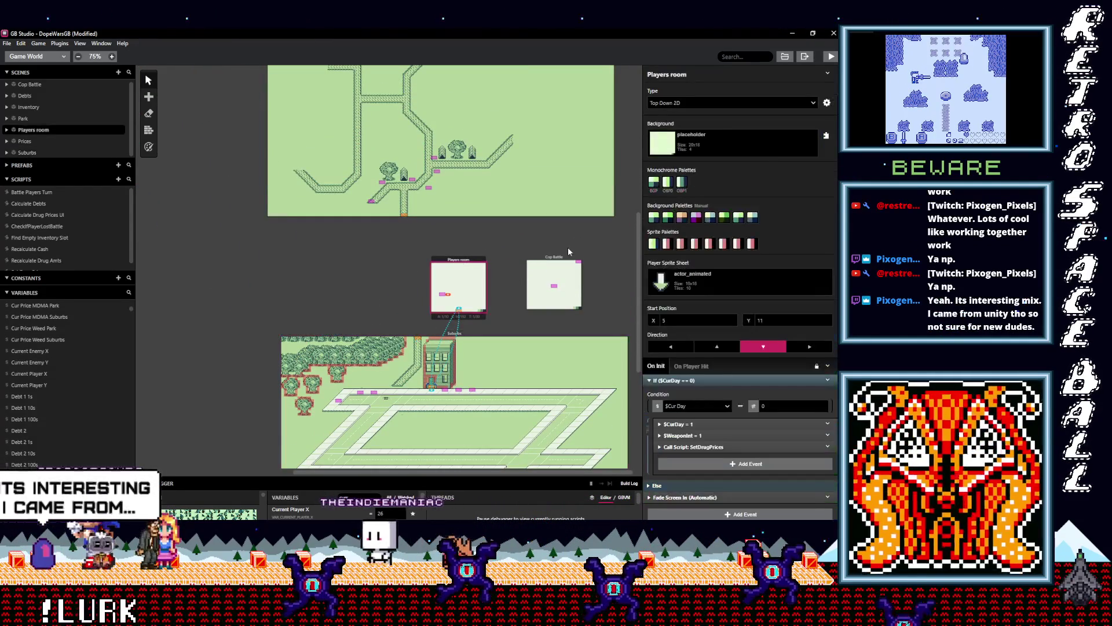
Step: Set the Players room player sprite sheet to Actor1, then deselect the scene
click(681, 276)
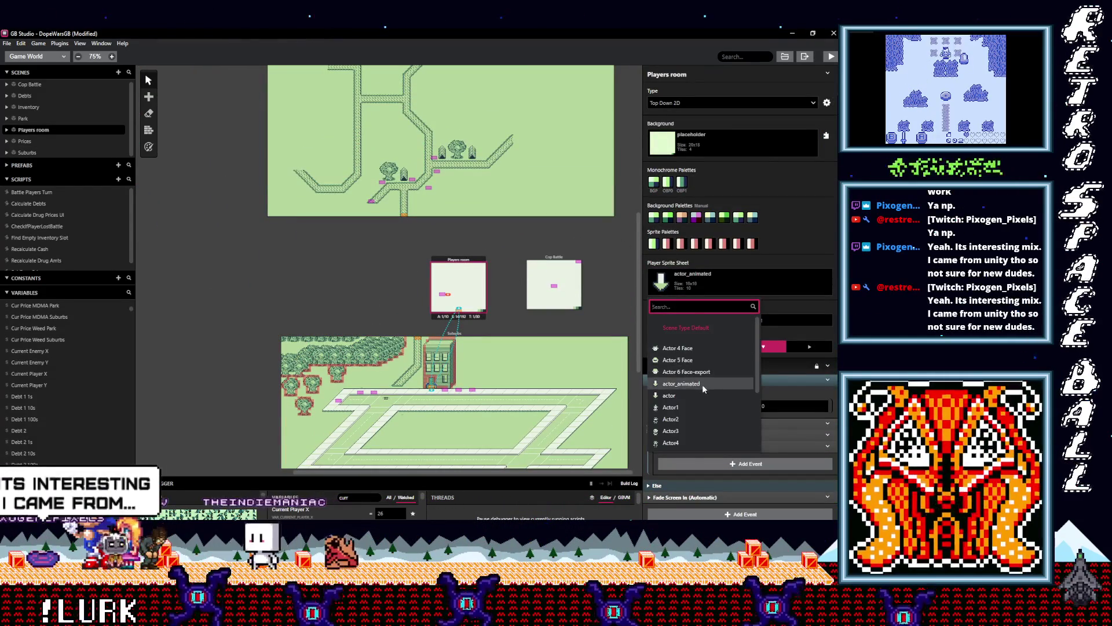
scroll(687, 384, up, 2)
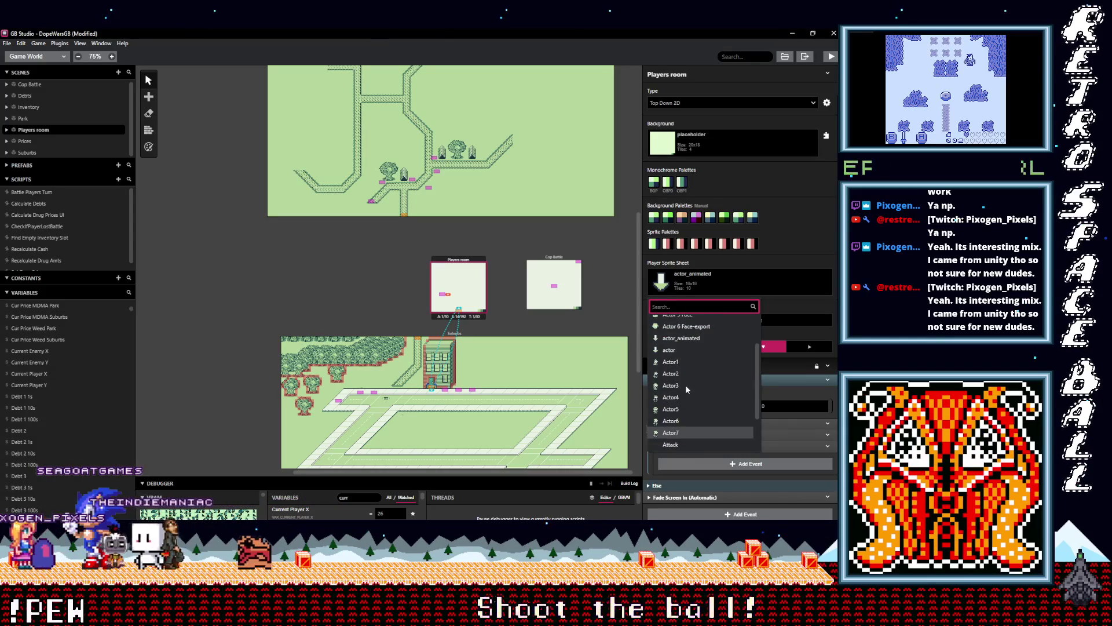
click(734, 362)
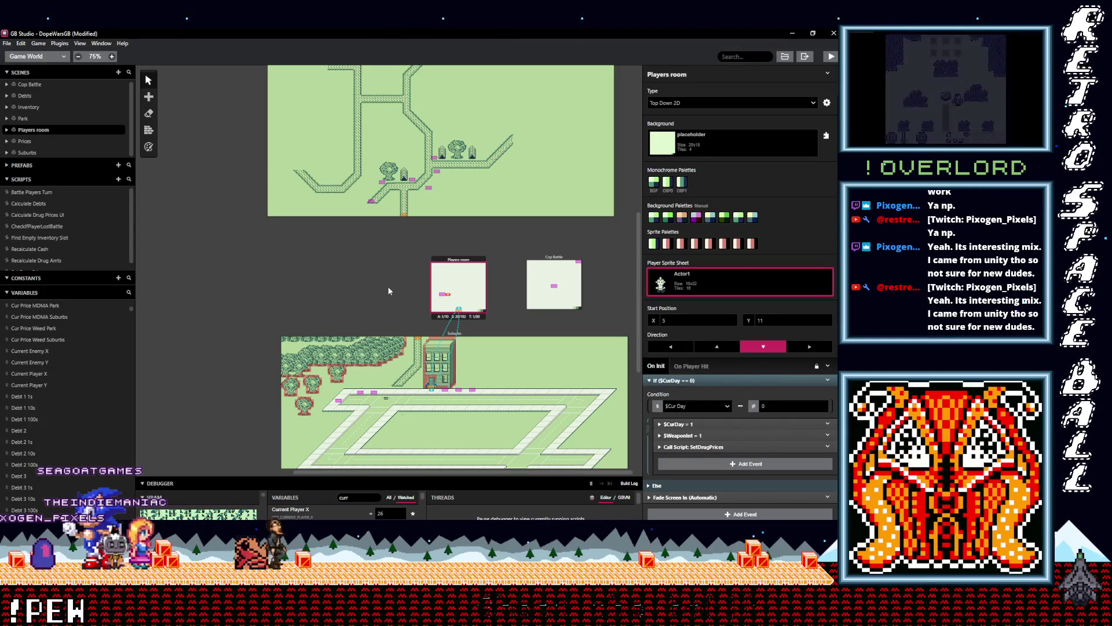
click(392, 290)
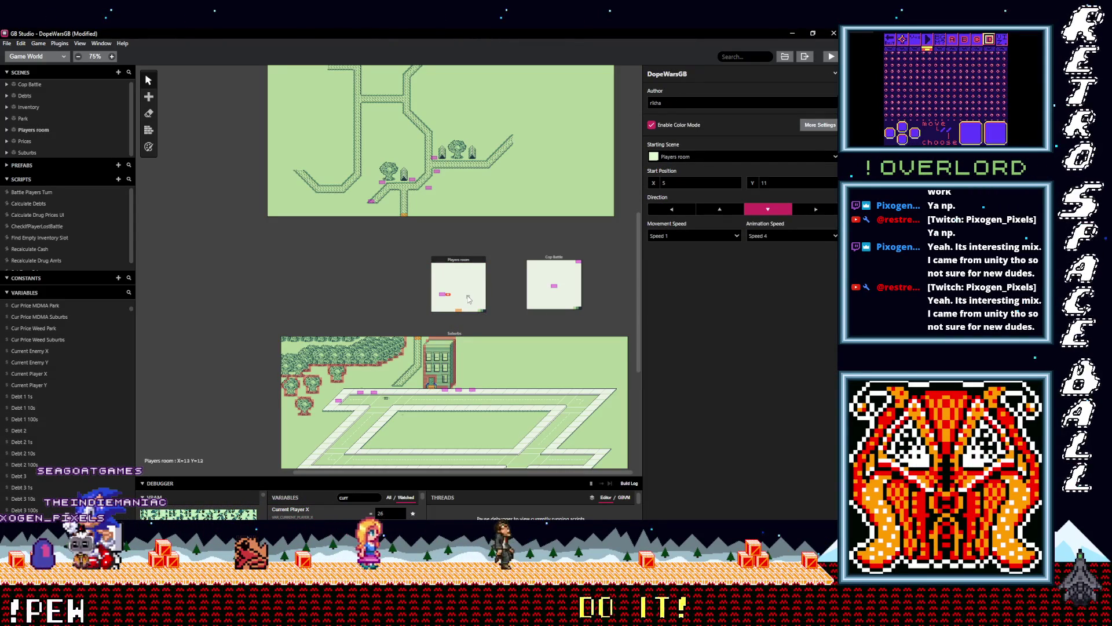
scroll(423, 277, down, 4)
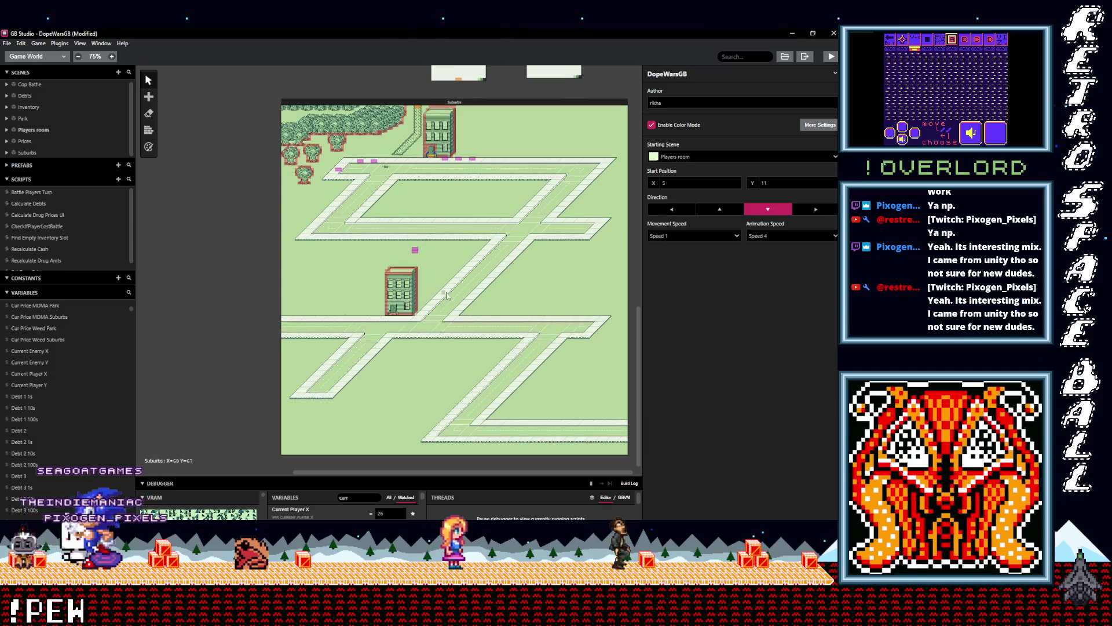
scroll(464, 298, up, 6)
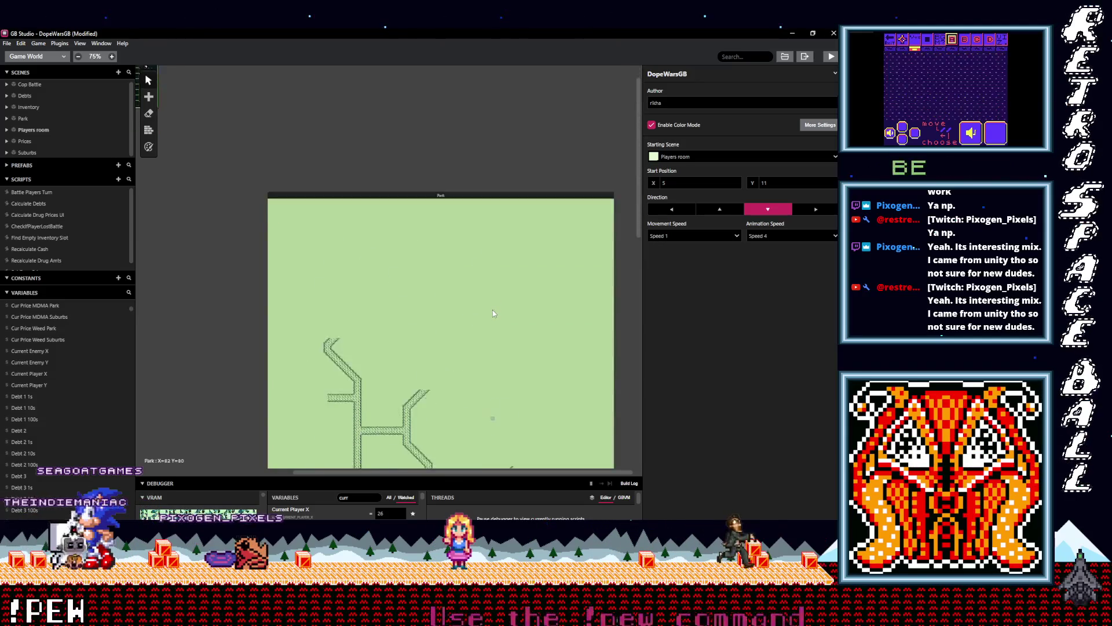
scroll(492, 309, down, 6)
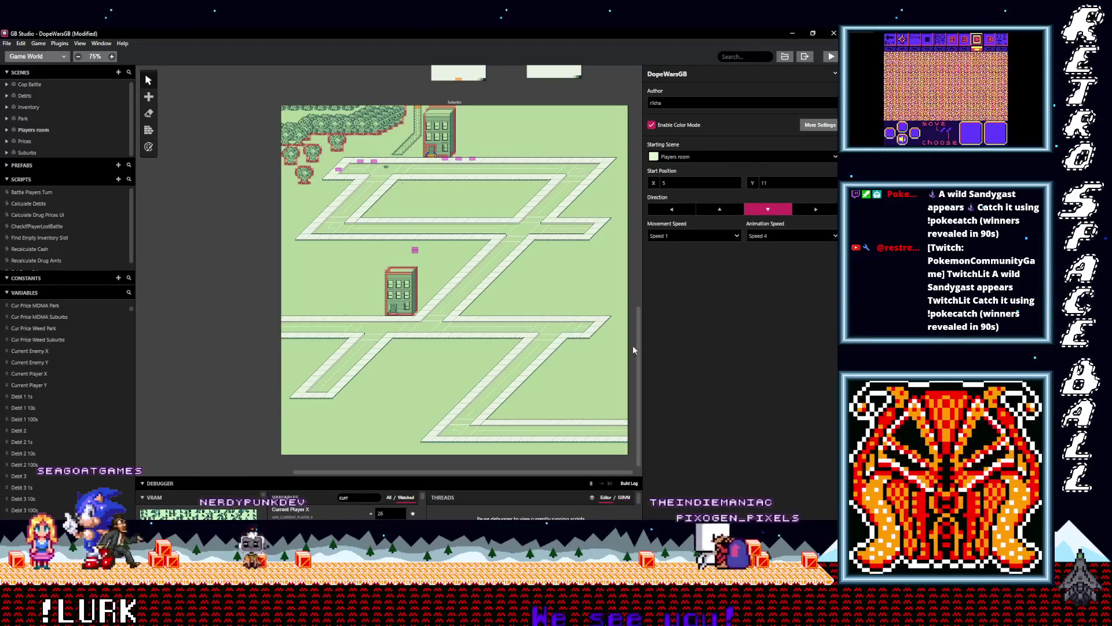
scroll(639, 336, up, 3)
scroll(637, 325, down, 3)
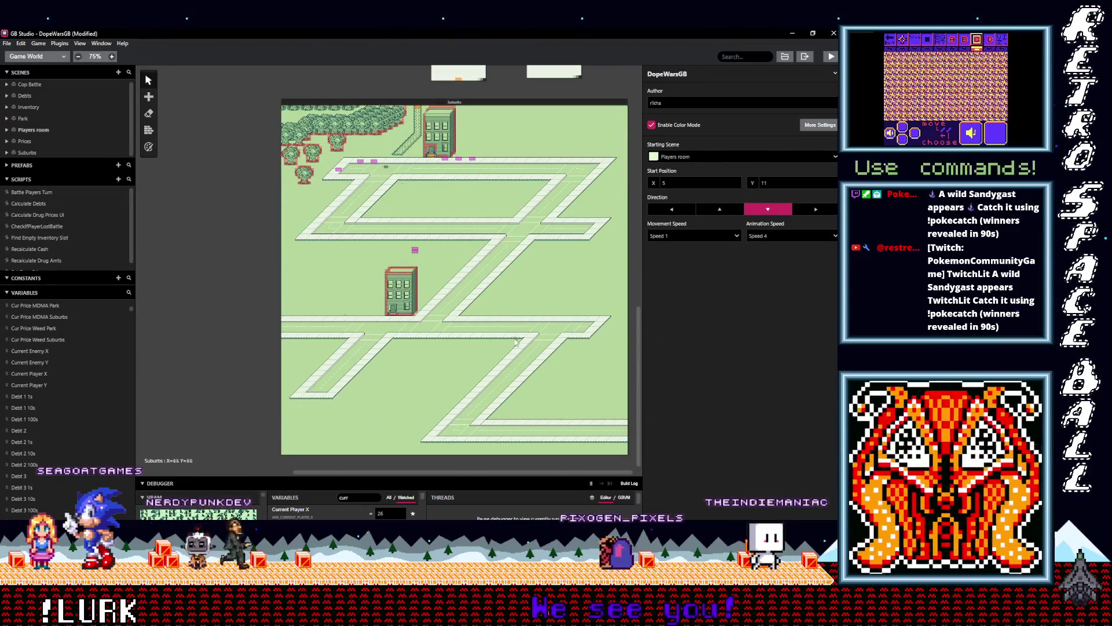
scroll(449, 288, up, 5)
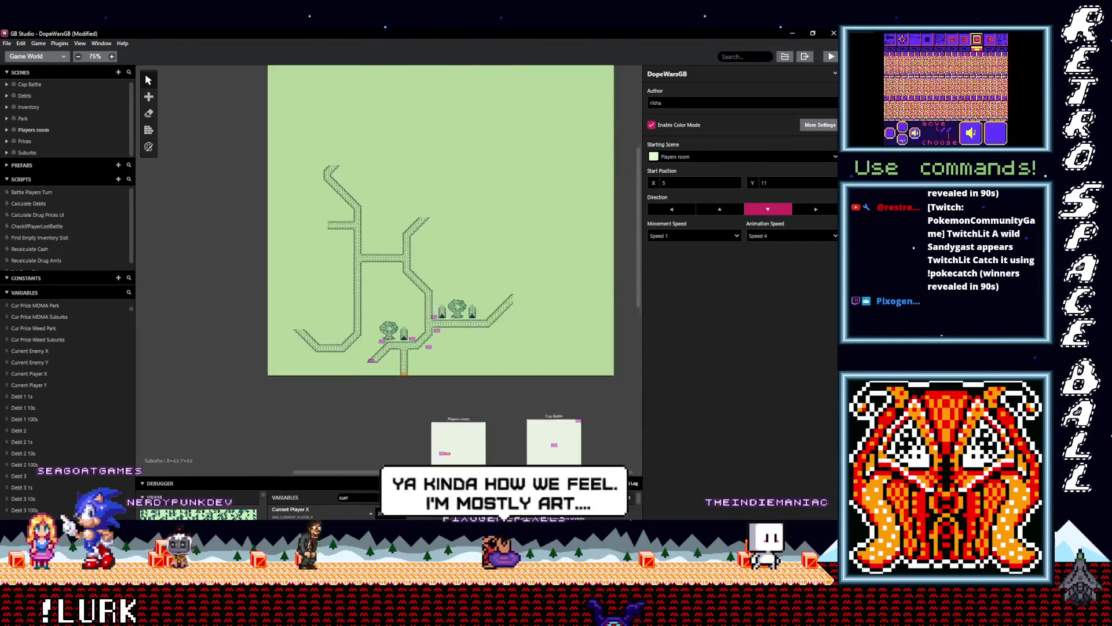
scroll(480, 417, down, 5)
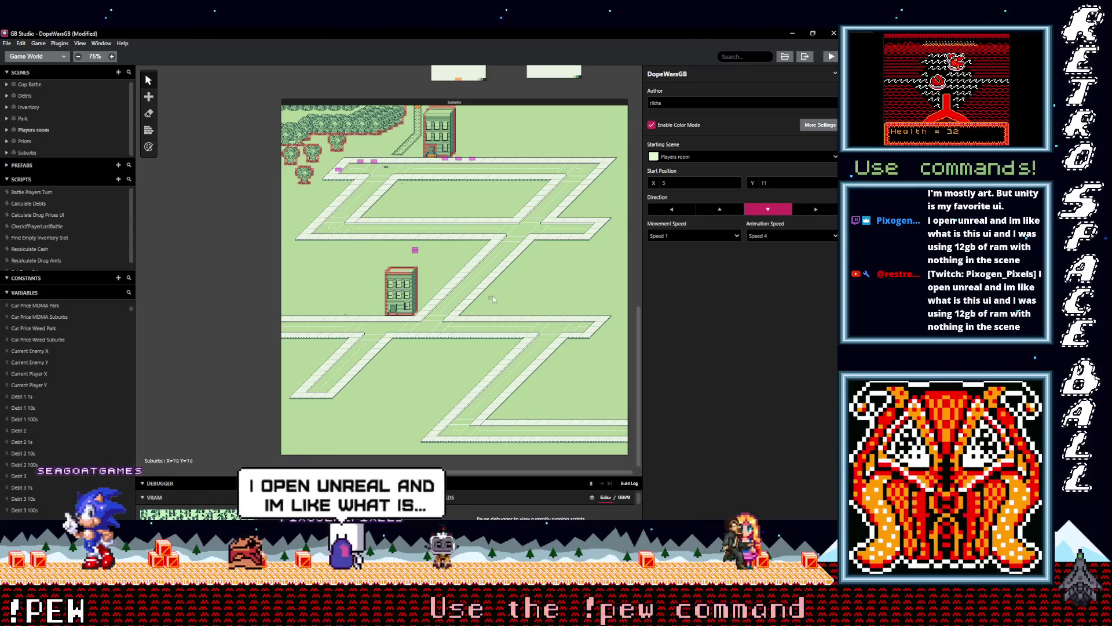
scroll(387, 360, up, 7)
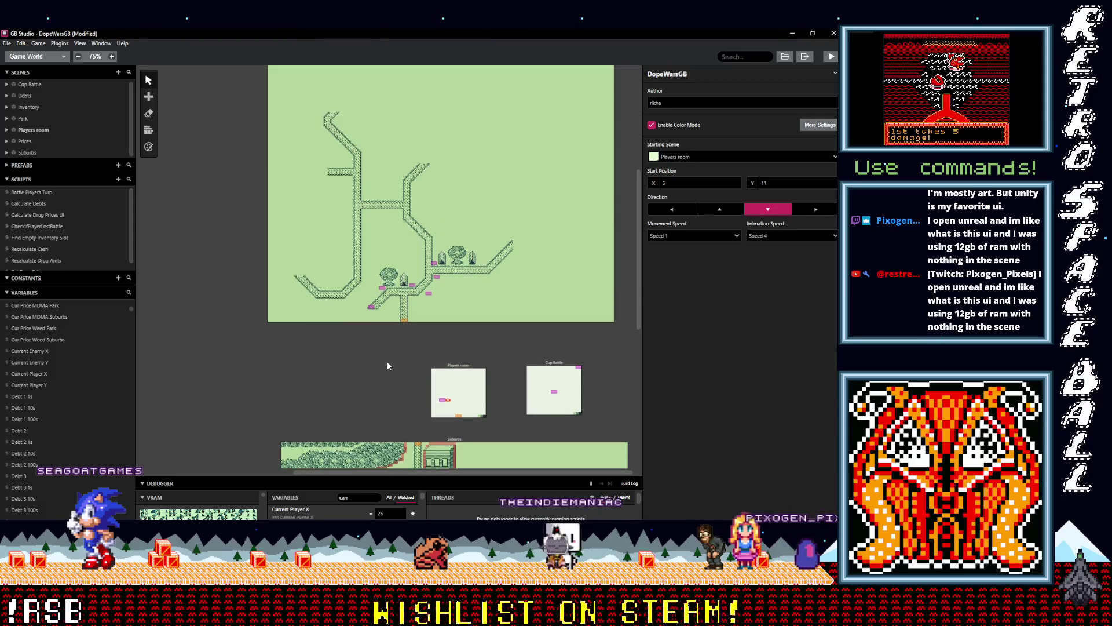
scroll(363, 430, down, 4)
scroll(452, 302, up, 3)
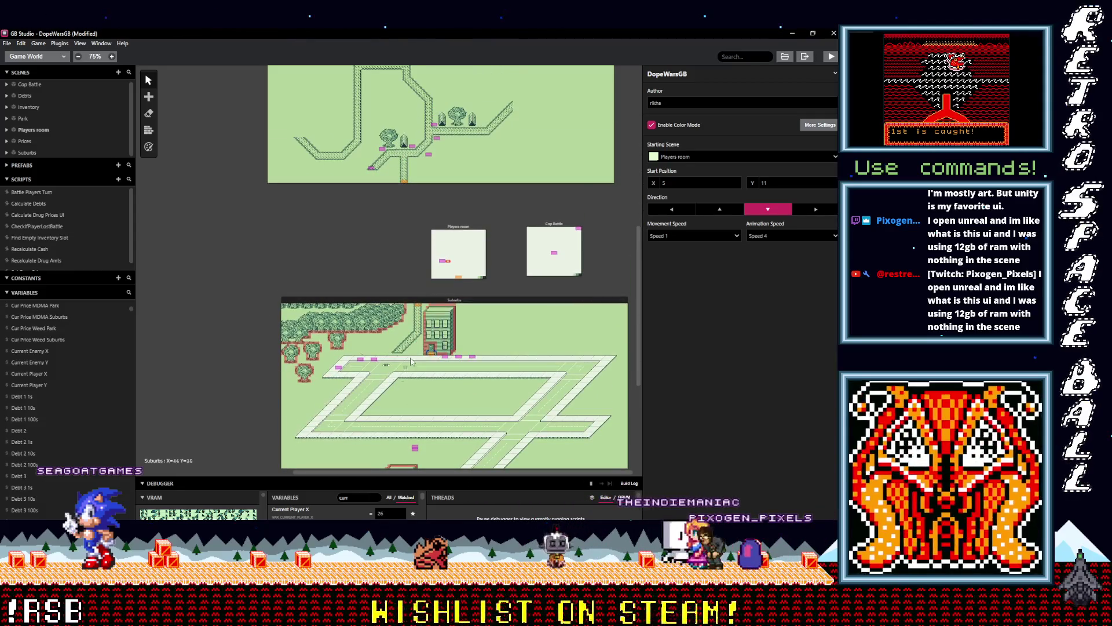
scroll(394, 284, up, 4)
scroll(353, 250, down, 8)
scroll(359, 243, down, 3)
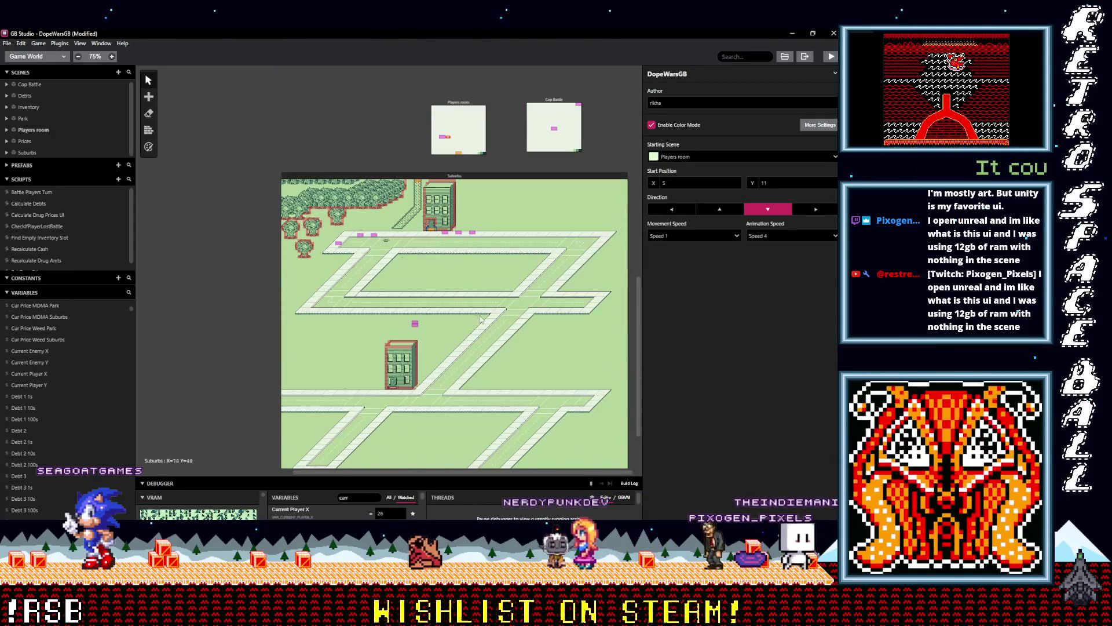
scroll(394, 301, up, 1)
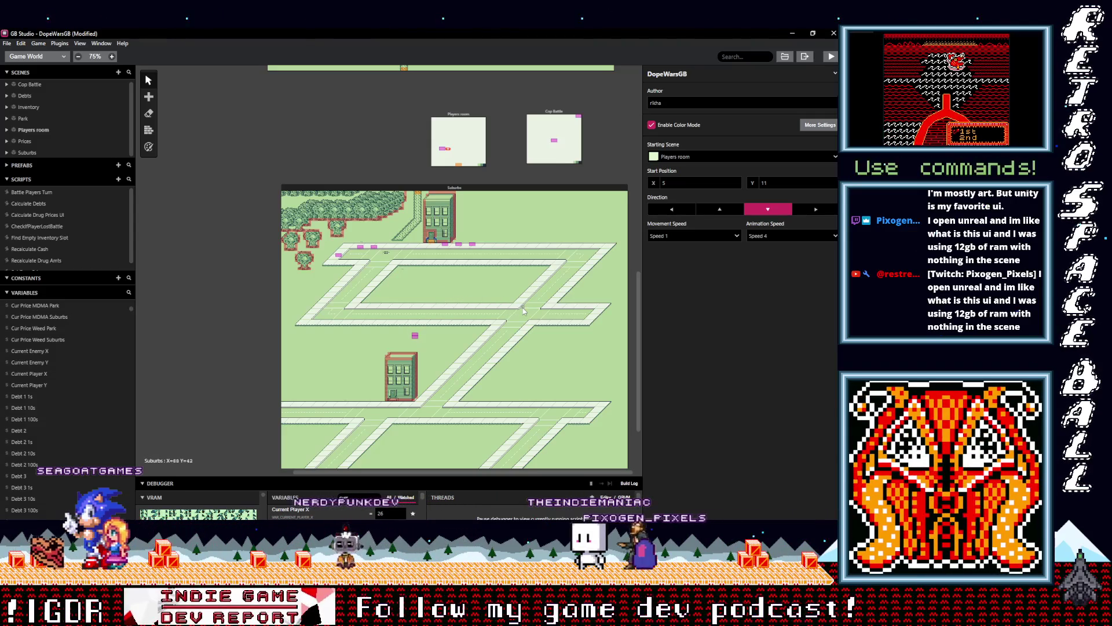
scroll(440, 291, down, 3)
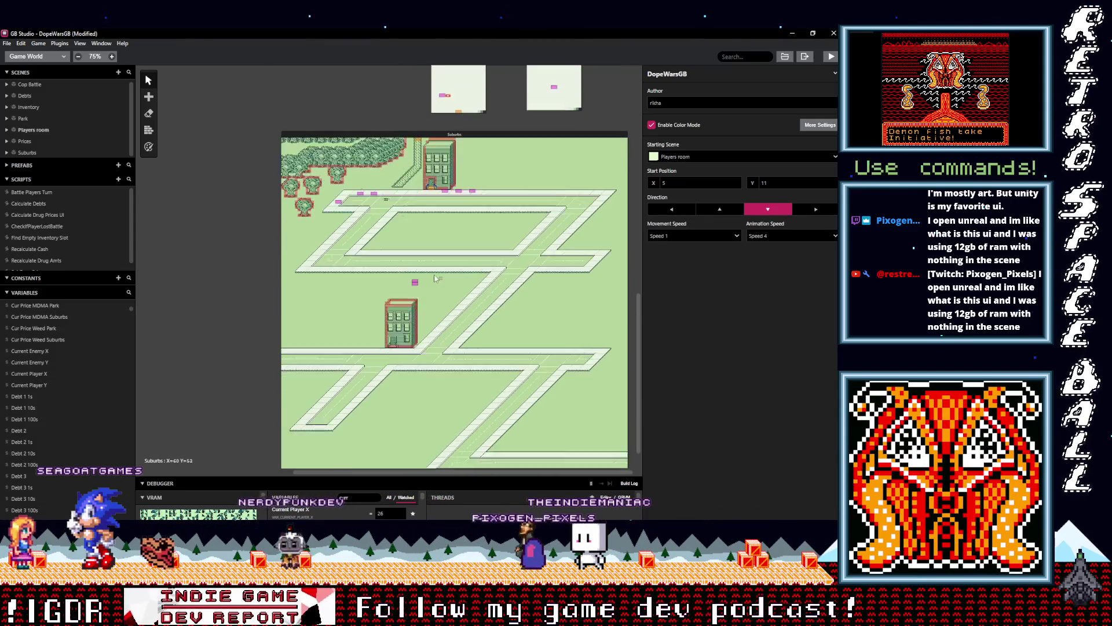
scroll(421, 327, up, 5)
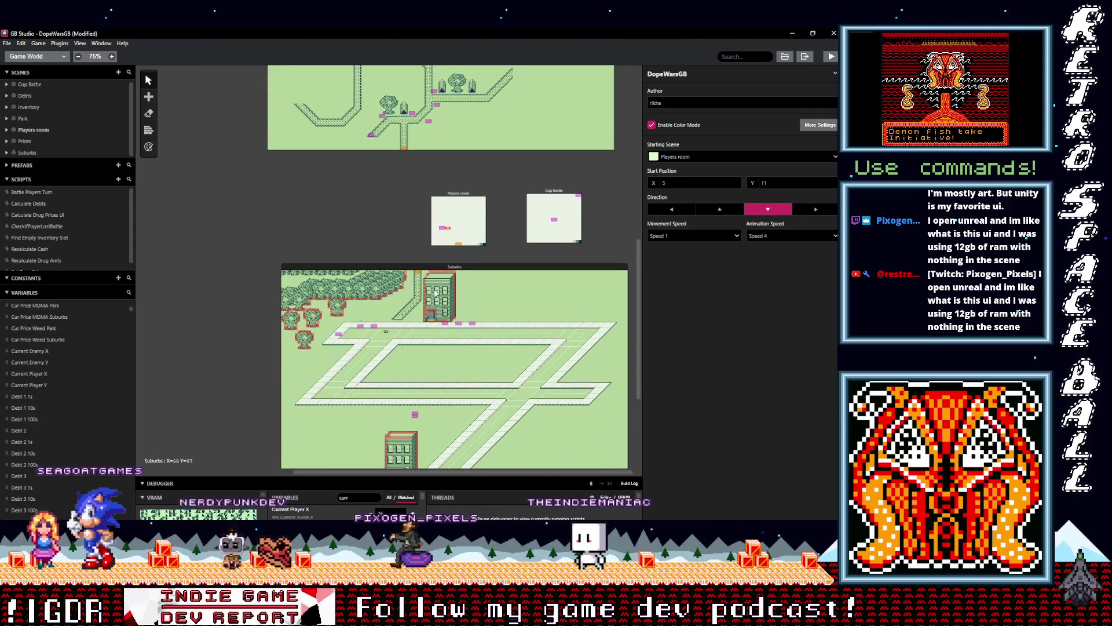
scroll(385, 393, up, 4)
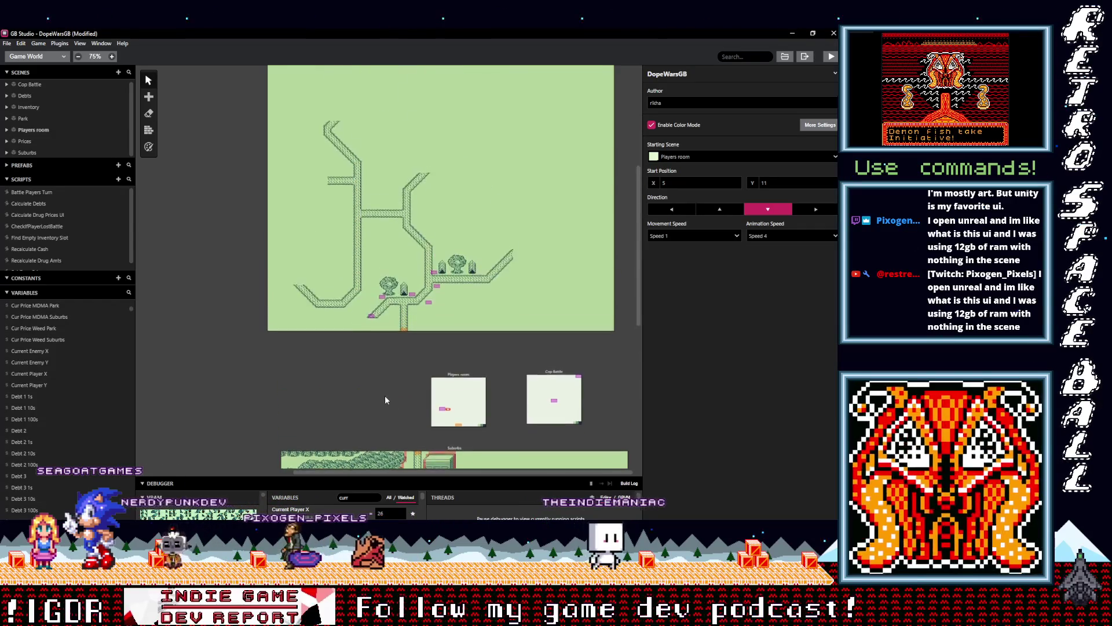
scroll(385, 179, down, 5)
scroll(436, 145, up, 8)
scroll(351, 148, up, 3)
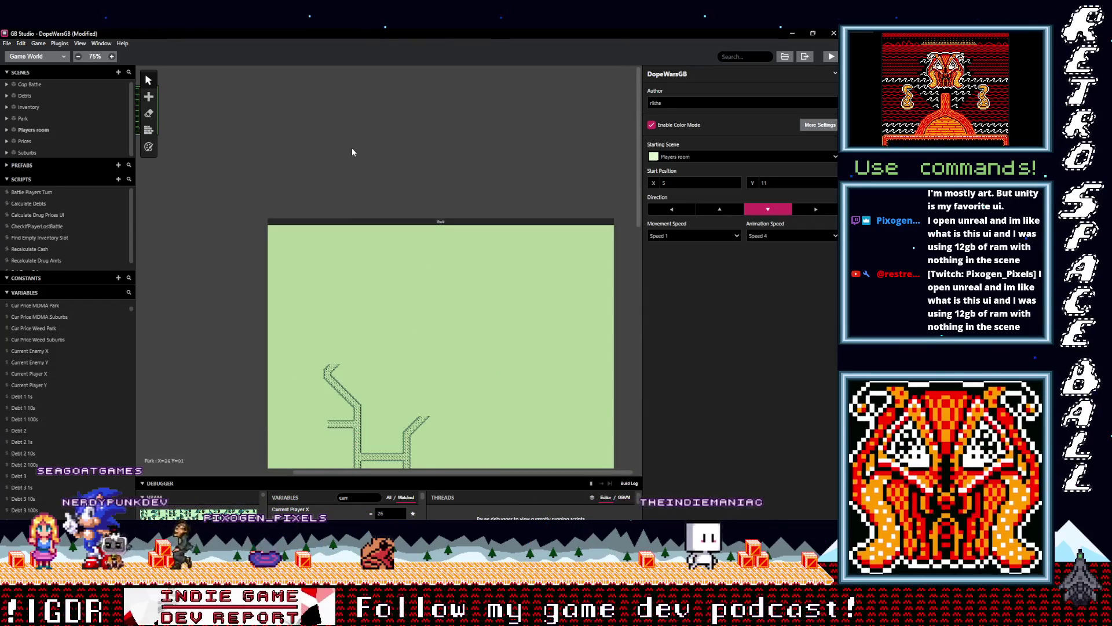
scroll(351, 148, left, 5)
click(352, 81)
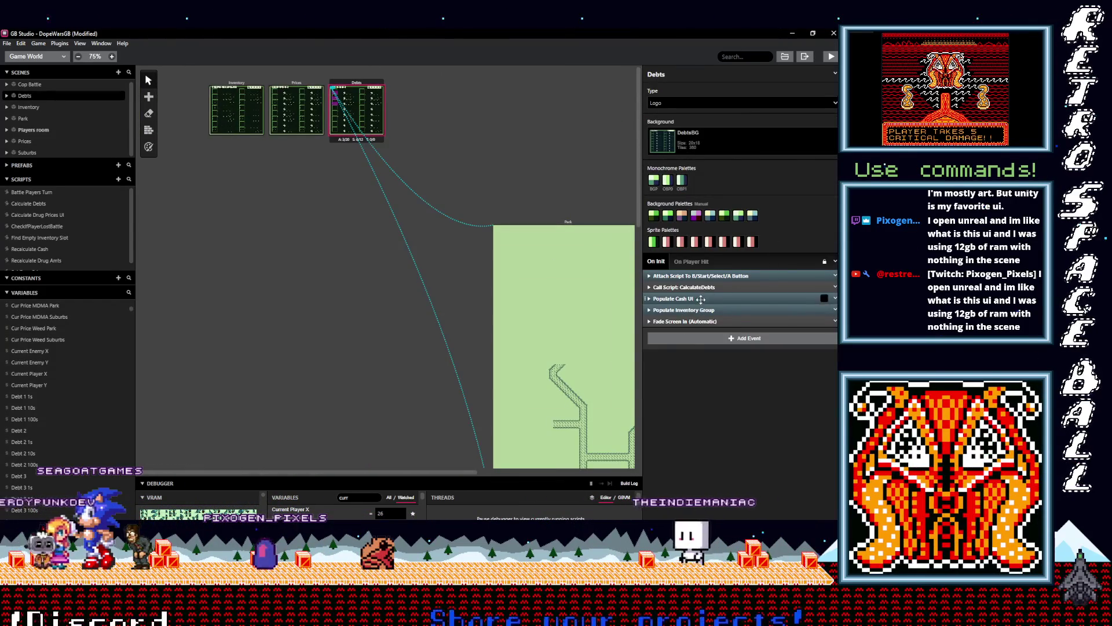
Step: Expand Populate Inventory Group and its Set slot 1 Dealer event in Debts On Init
click(701, 261)
click(655, 261)
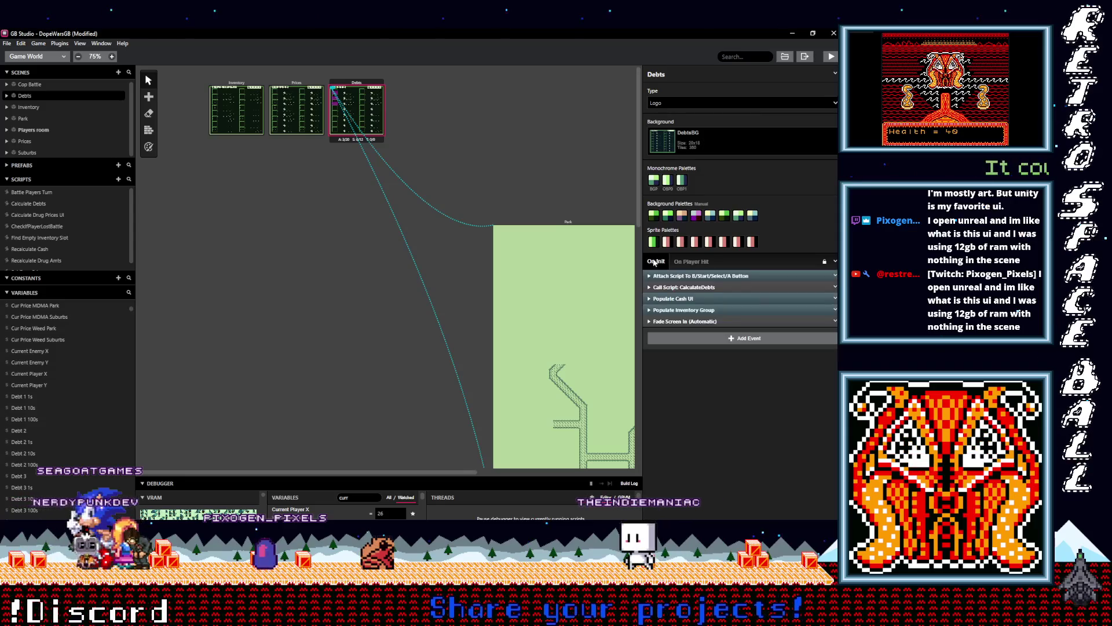
click(679, 310)
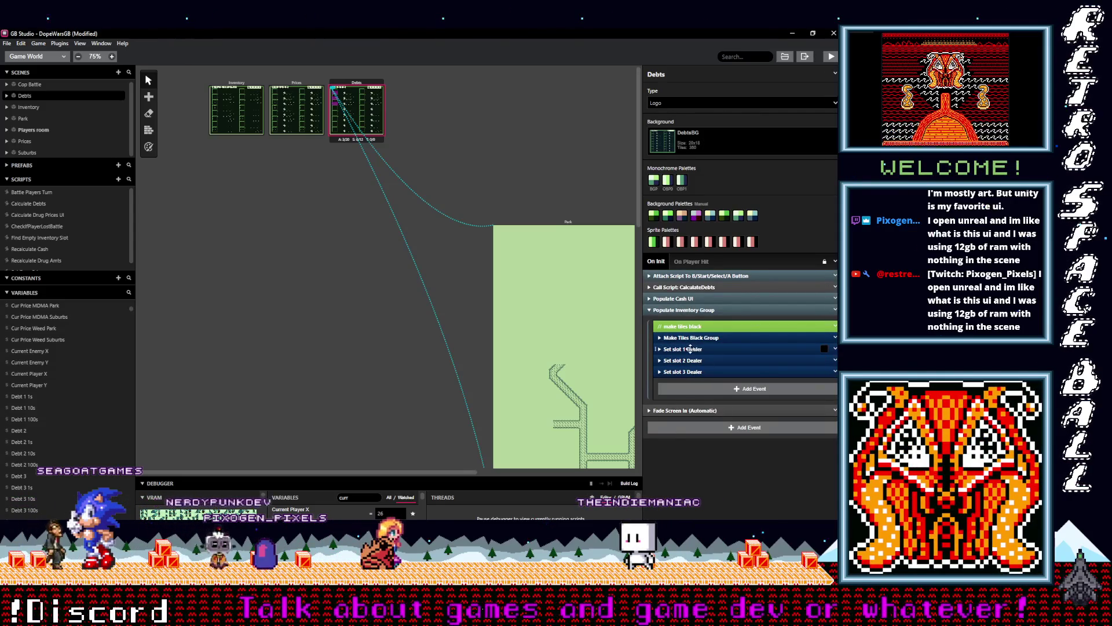
click(694, 349)
scroll(741, 376, down, 3)
scroll(740, 376, down, 2)
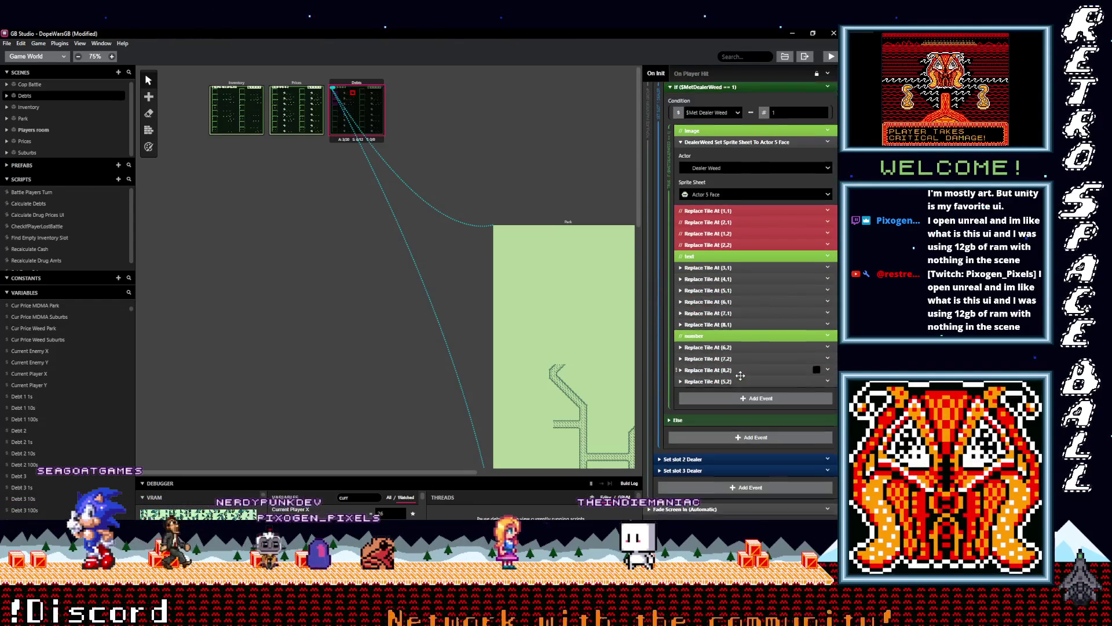
scroll(728, 420, up, 3)
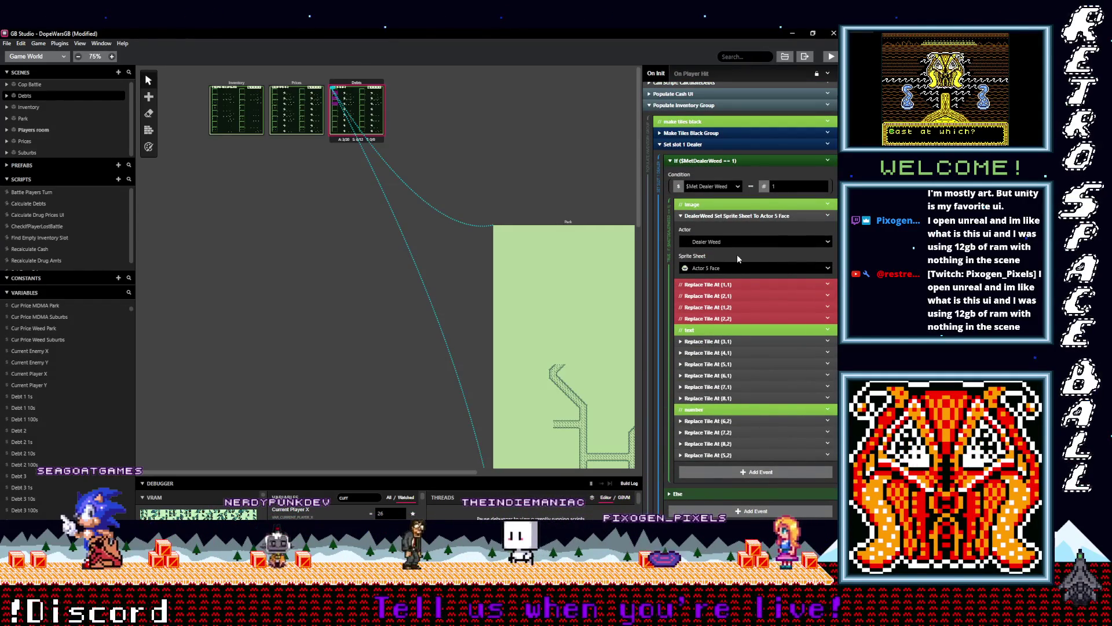
scroll(737, 255, up, 3)
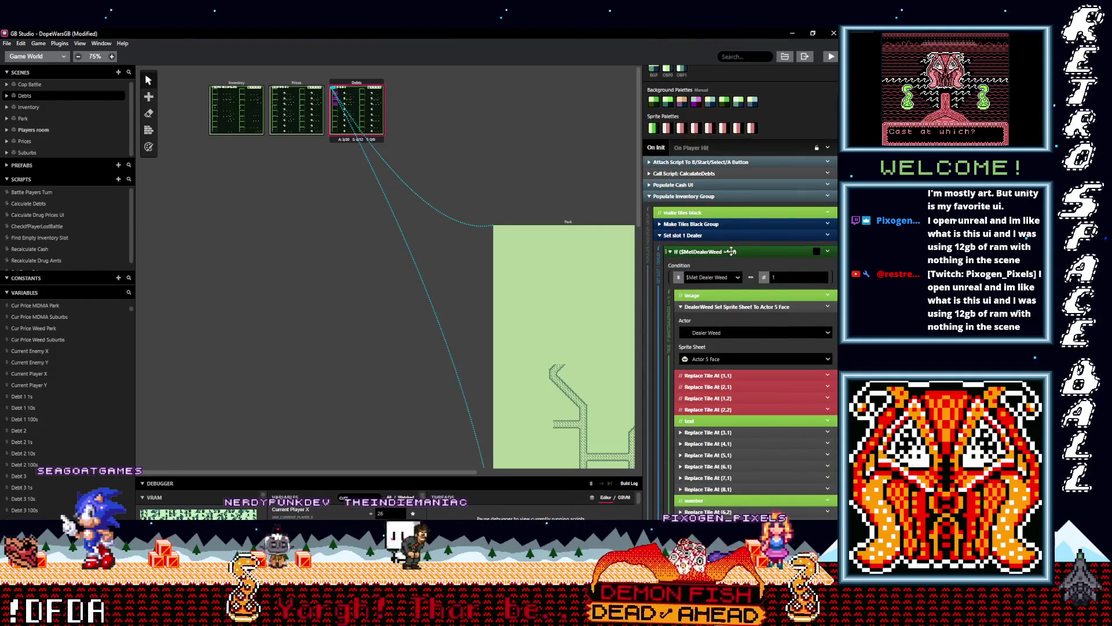
Step: Collapse the $MetDealerWeed == 1 block and expand Make Tiles Black Group
click(726, 250)
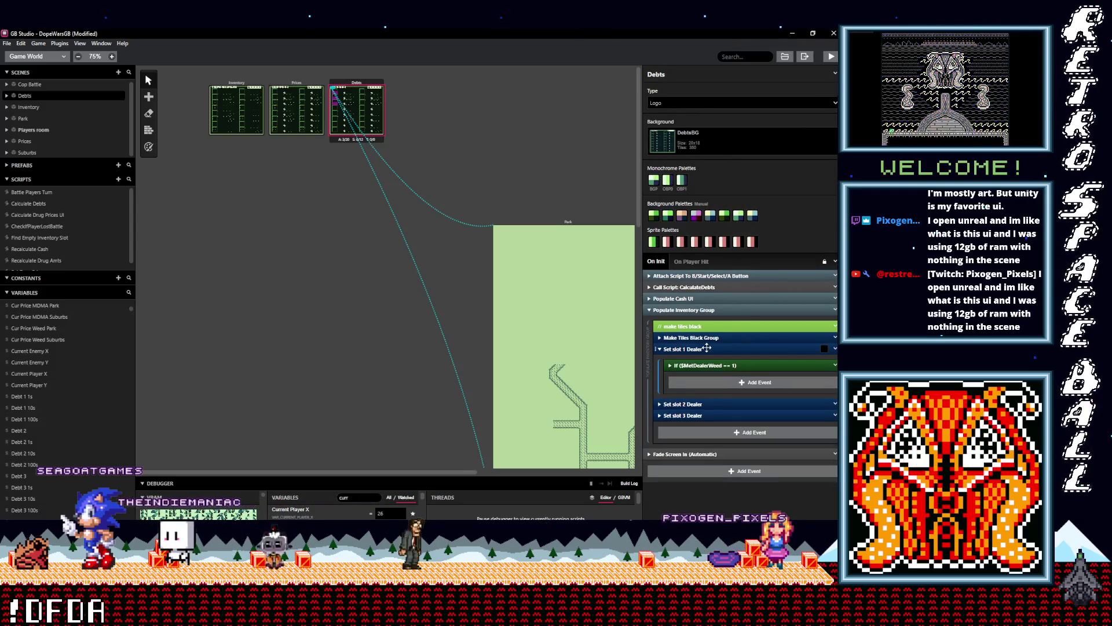
click(702, 338)
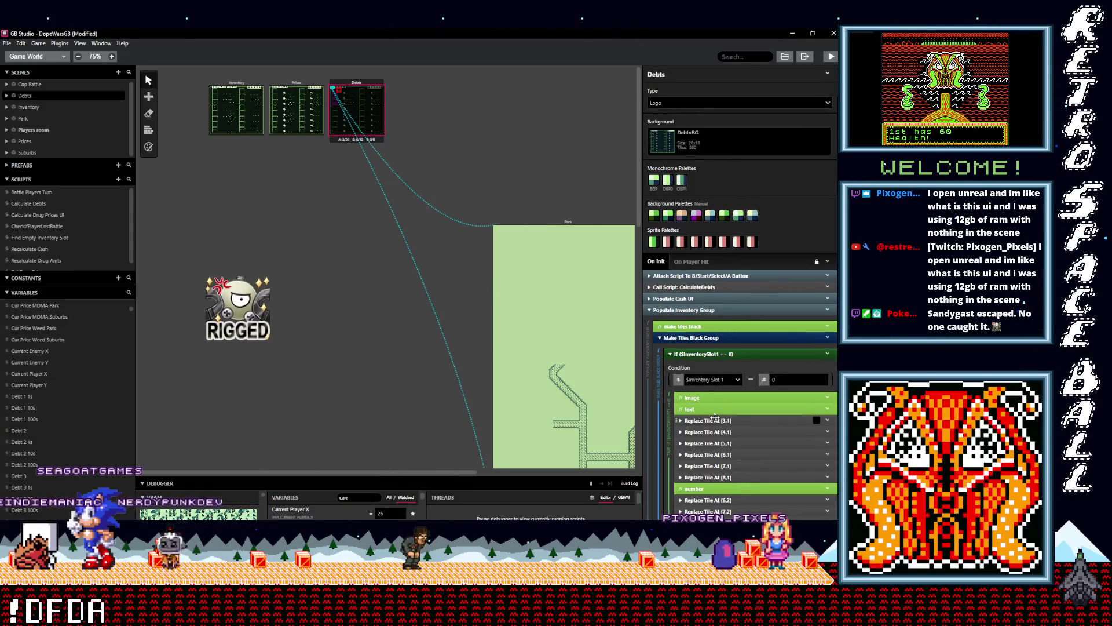
scroll(715, 416, down, 1)
scroll(715, 416, down, 1)
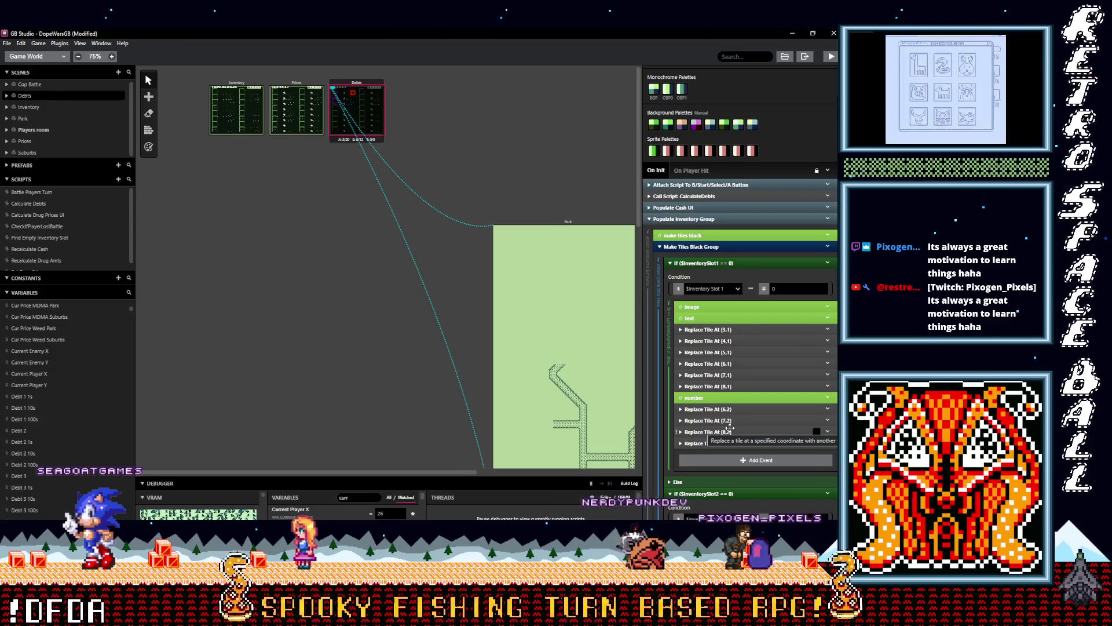
scroll(456, 262, down, 5)
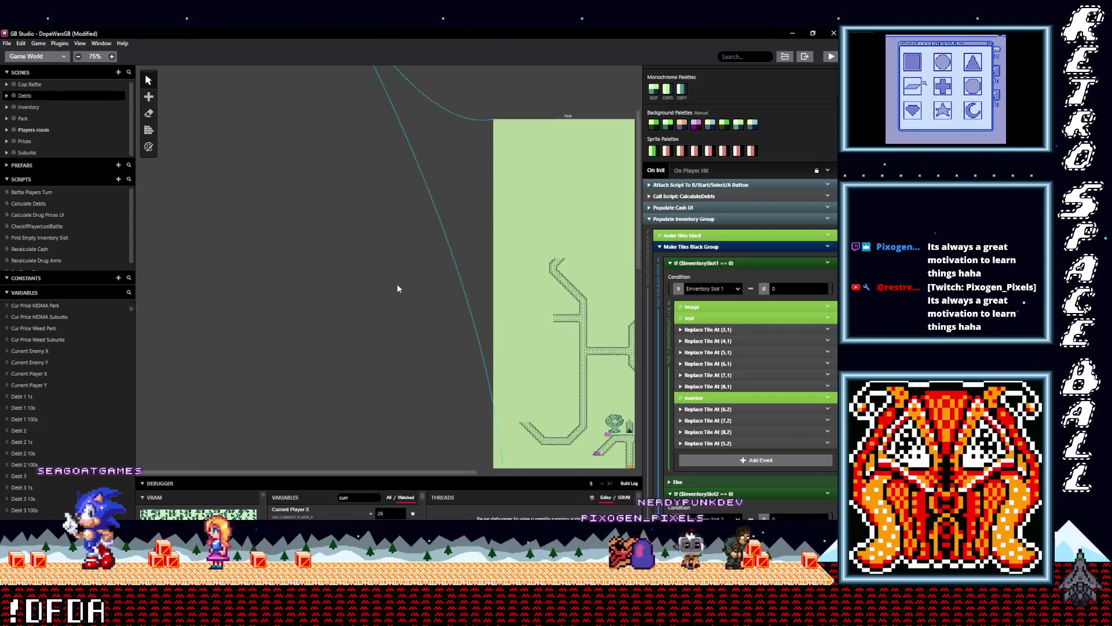
scroll(447, 284, right, 4)
scroll(425, 387, down, 5)
scroll(425, 387, down, 3)
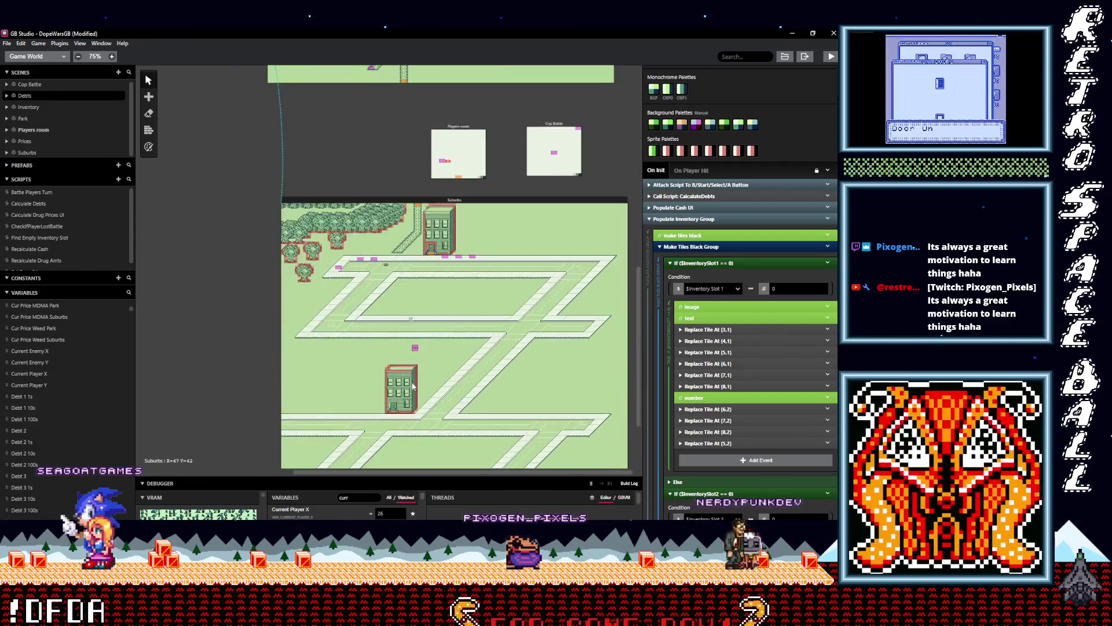
scroll(403, 387, up, 8)
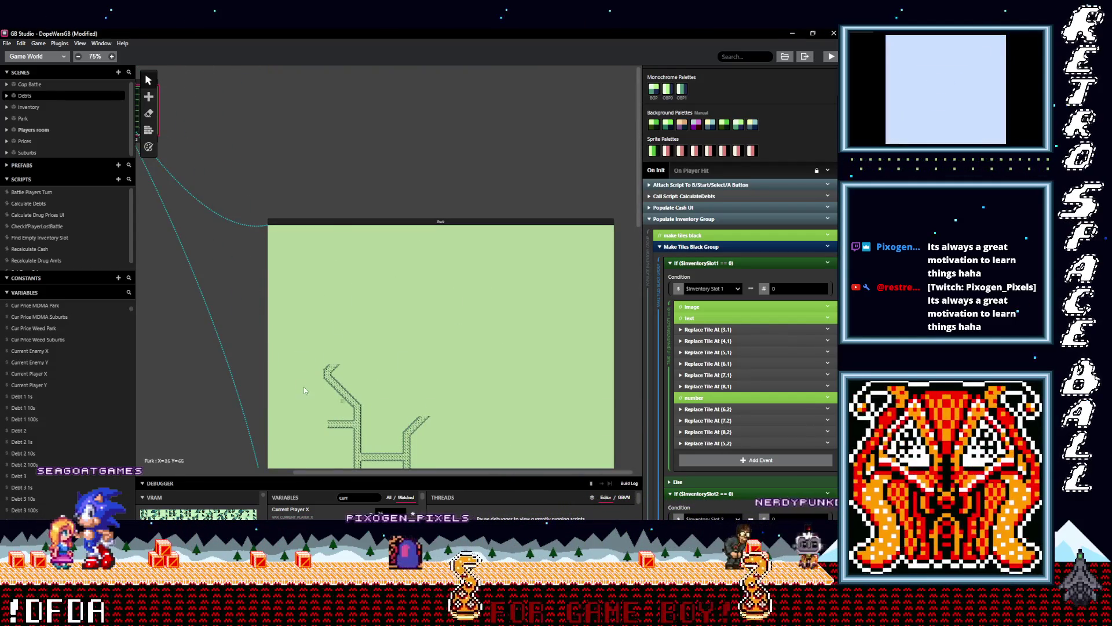
scroll(328, 398, left, 4)
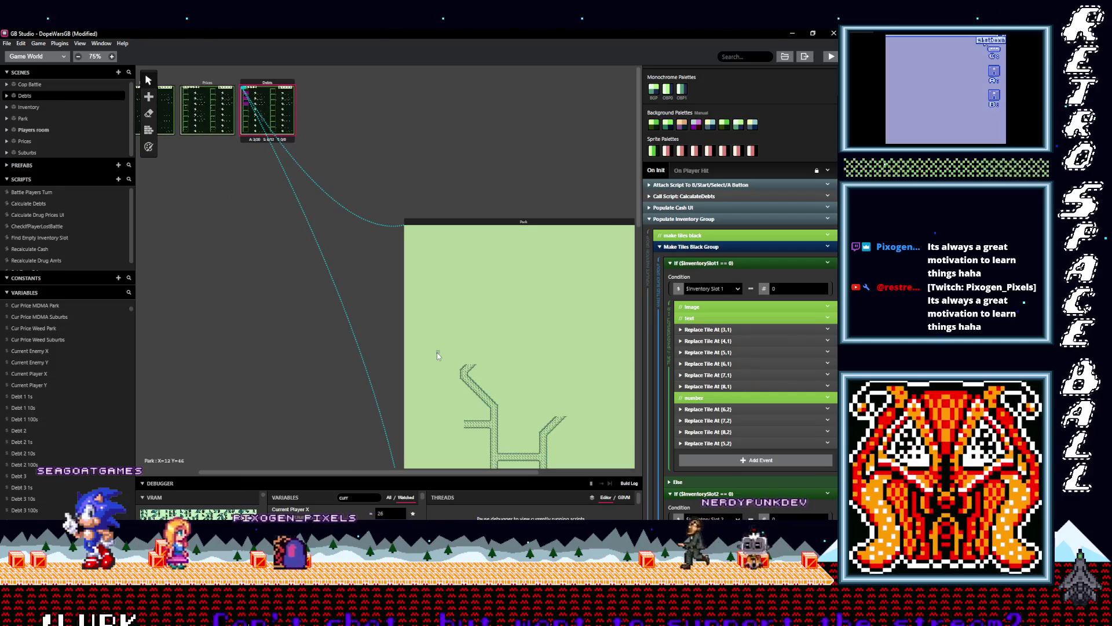
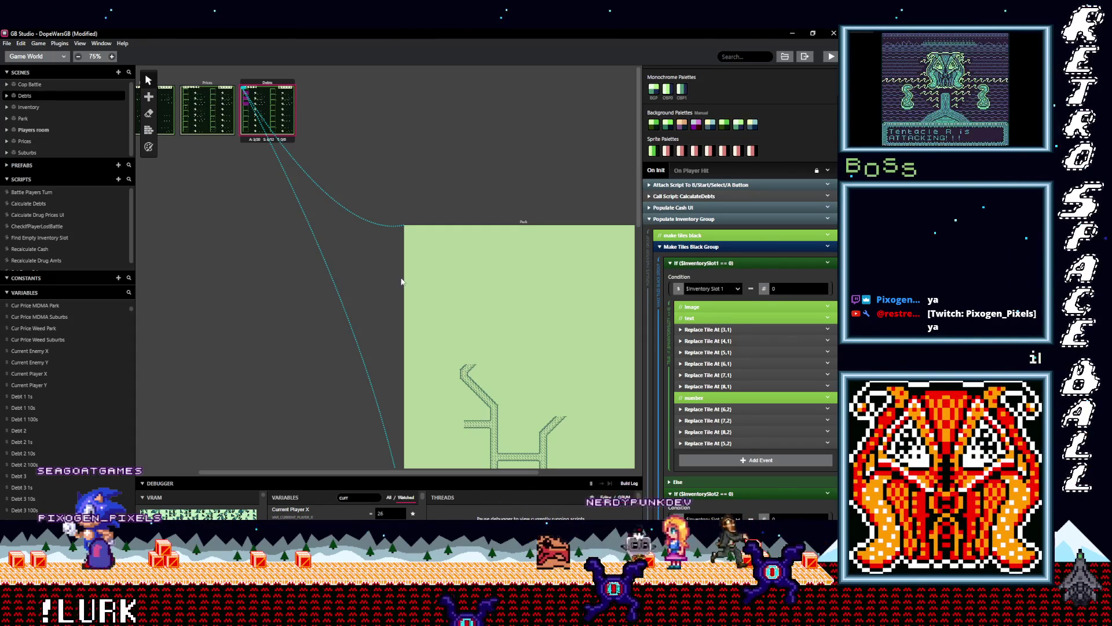
Step: Scroll through GB Studio's Park and Suburbs scenes, then switch to Aseprite
scroll(464, 314, down, 10)
scroll(546, 415, right, 3)
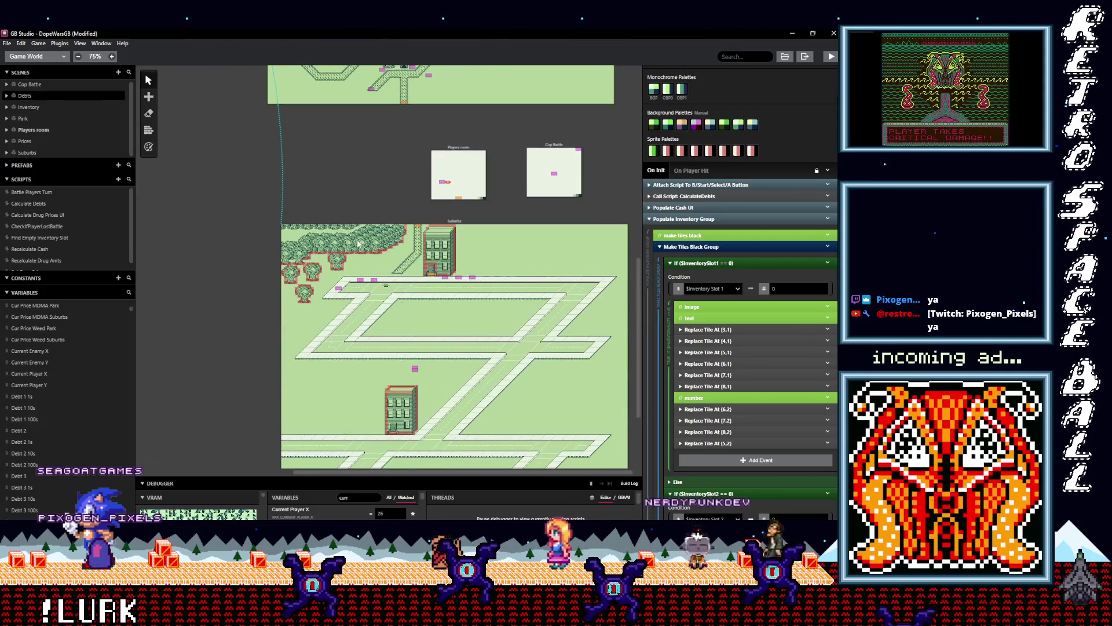
scroll(503, 356, down, 4)
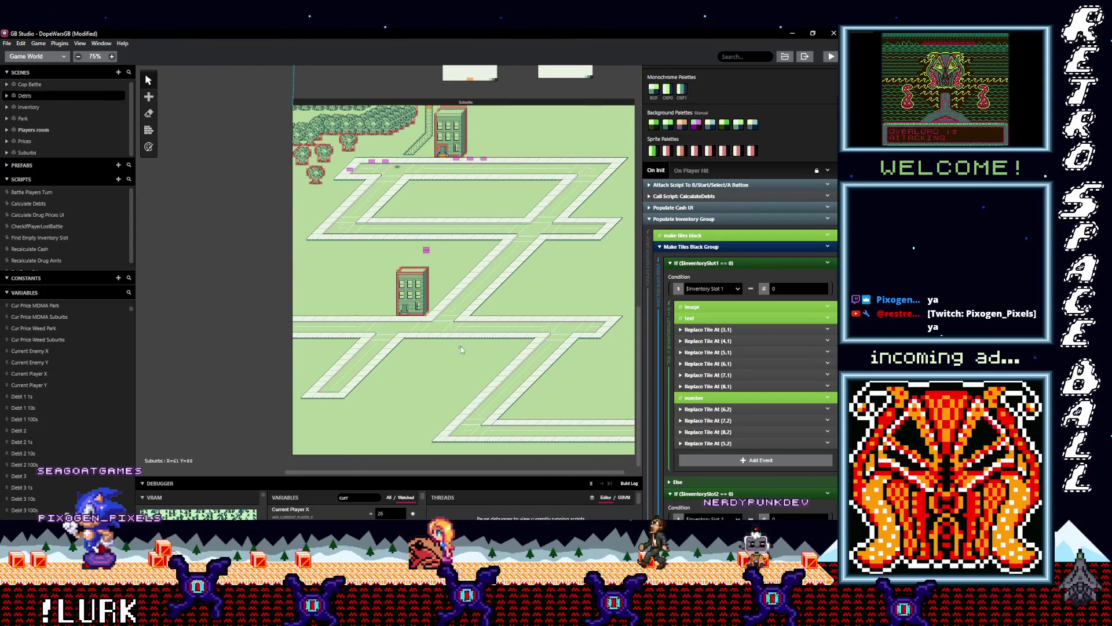
scroll(469, 352, right, 1)
scroll(481, 359, up, 1)
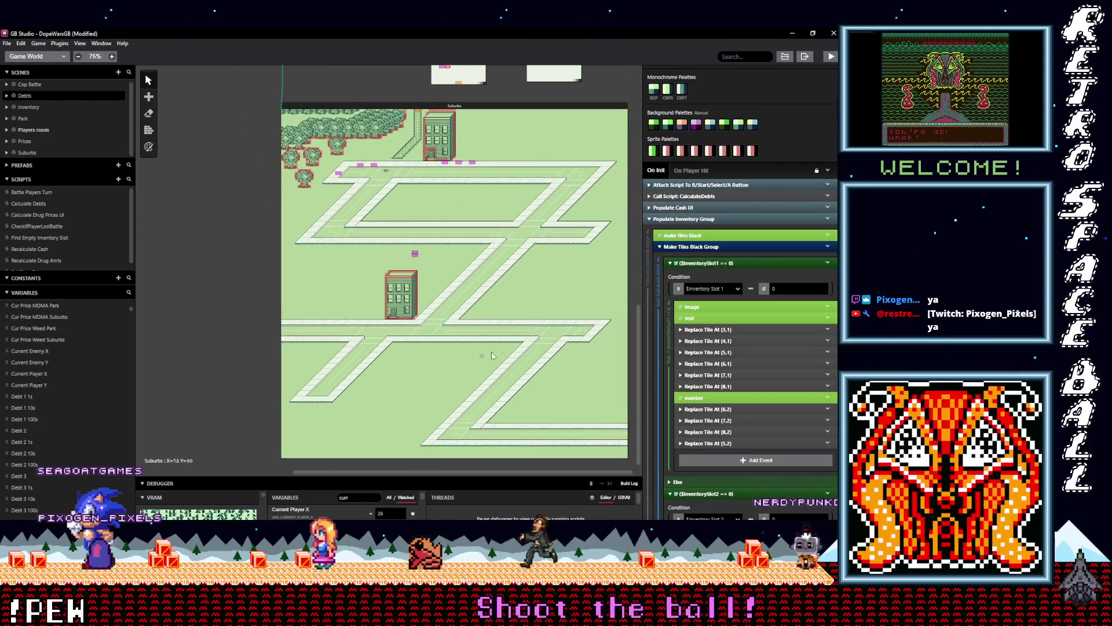
scroll(502, 345, up, 12)
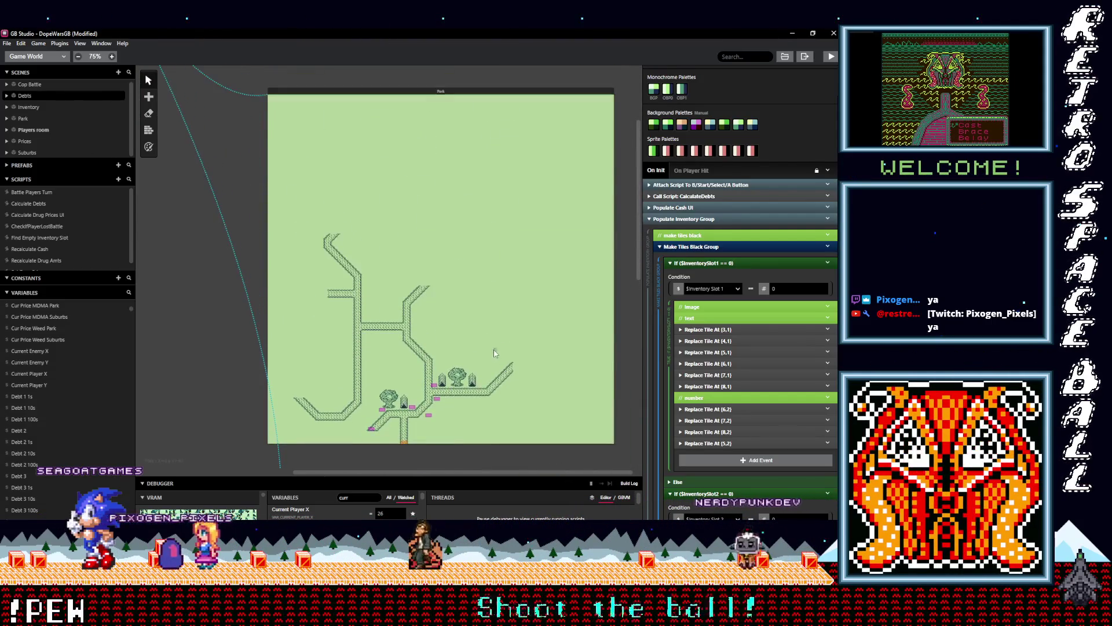
scroll(489, 354, down, 12)
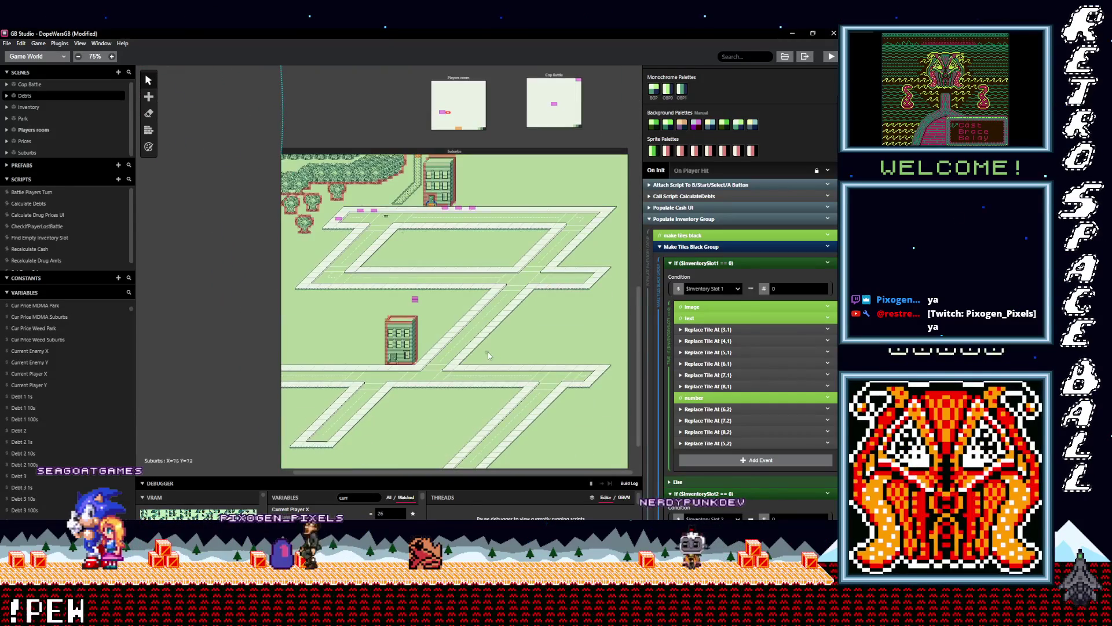
scroll(472, 345, up, 1)
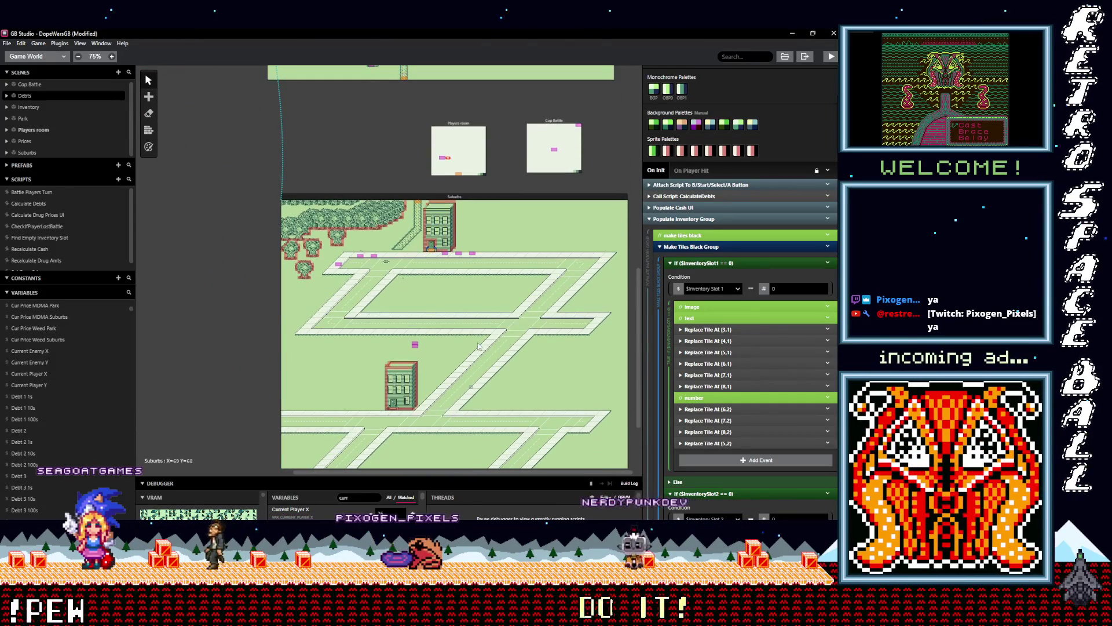
scroll(516, 355, down, 2)
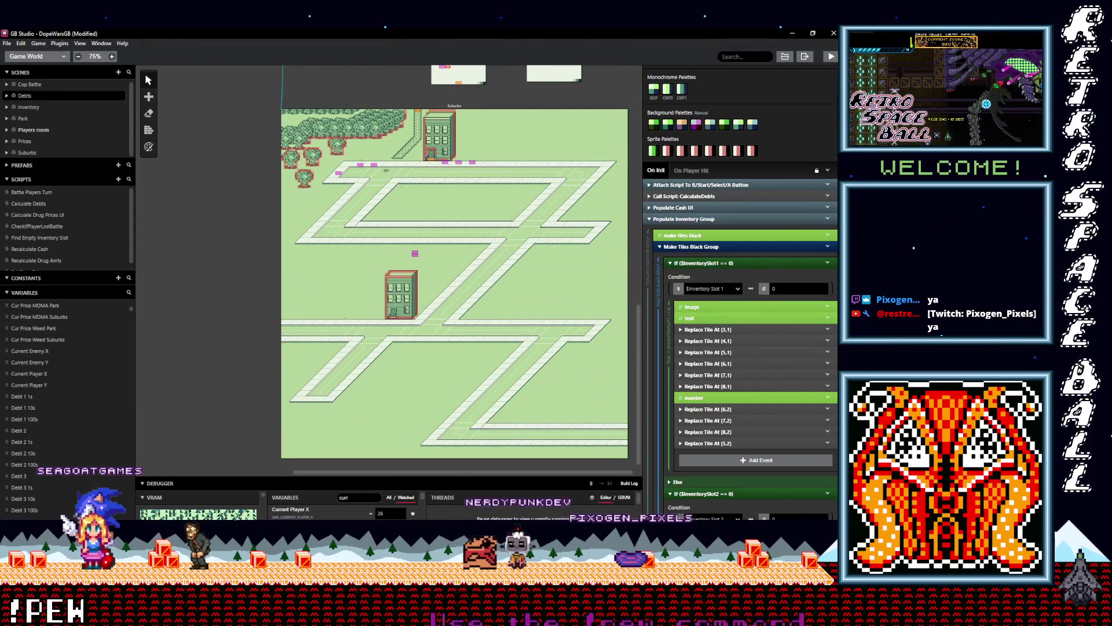
scroll(499, 348, up, 7)
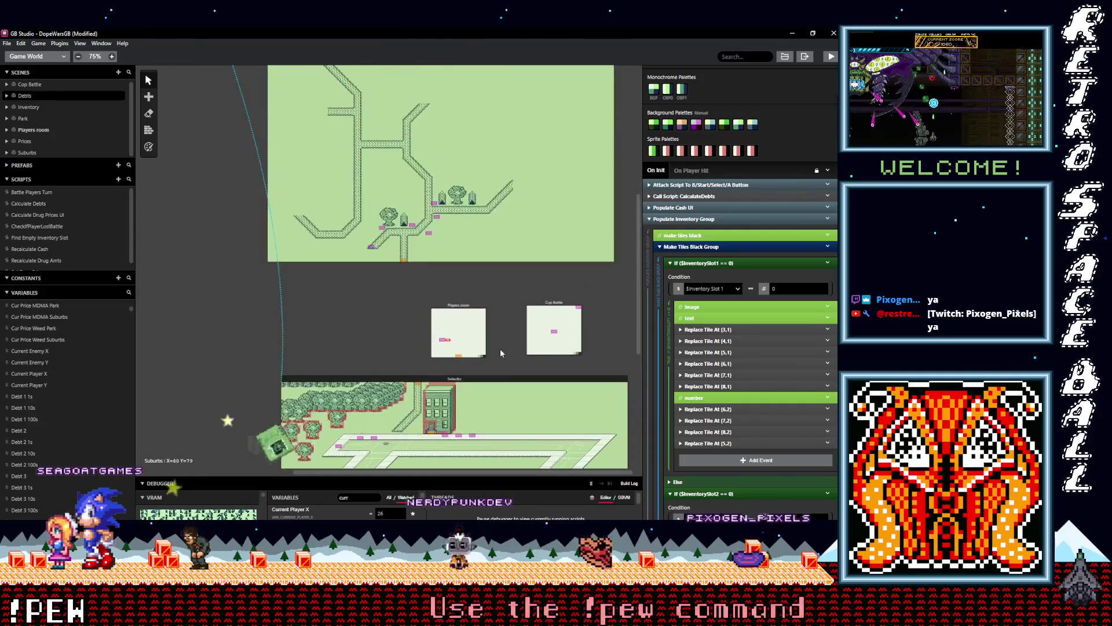
scroll(500, 351, down, 1)
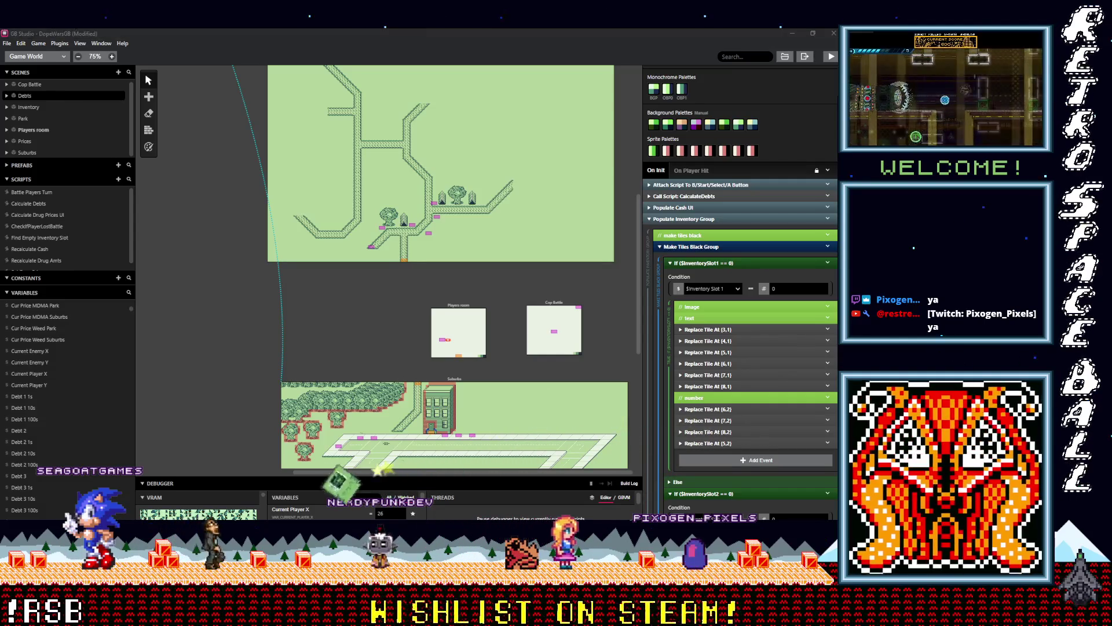
key(alt+Tab)
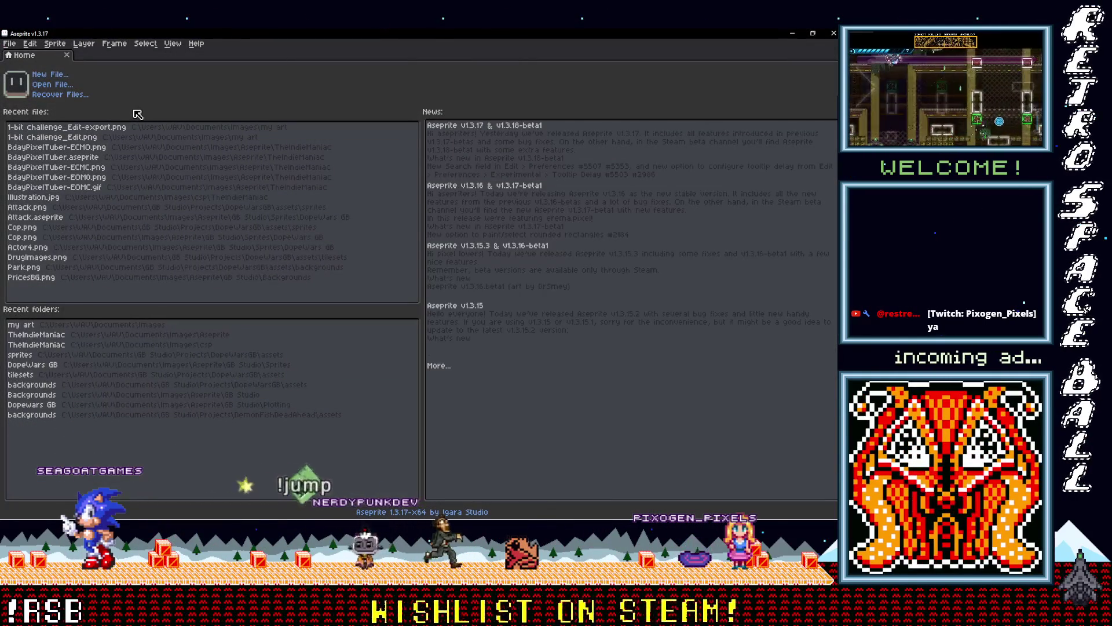
click(52, 86)
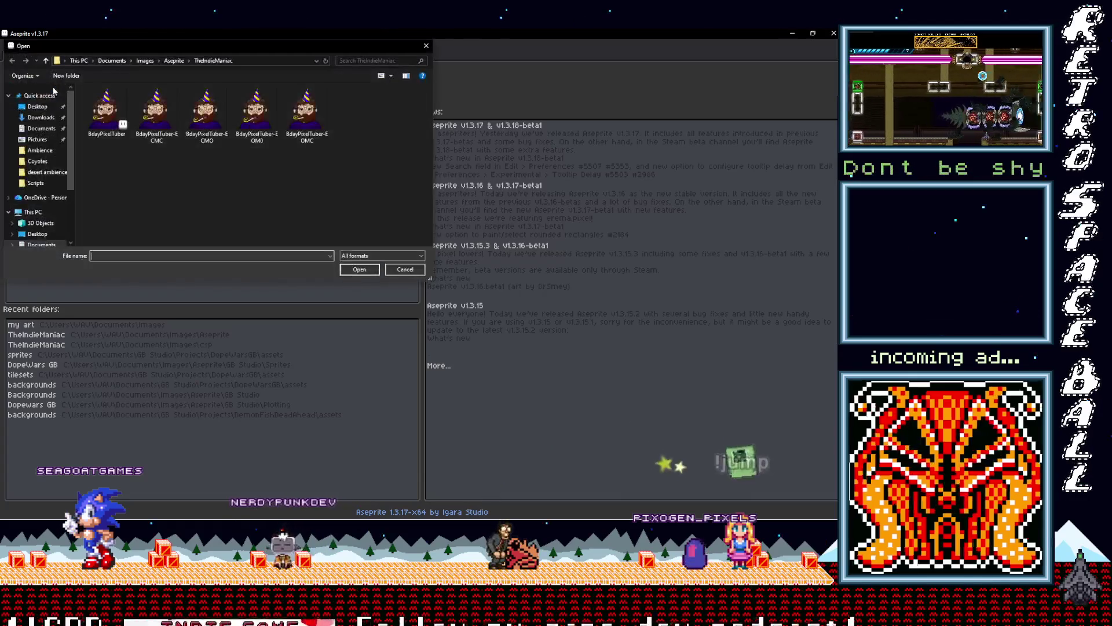
click(404, 269)
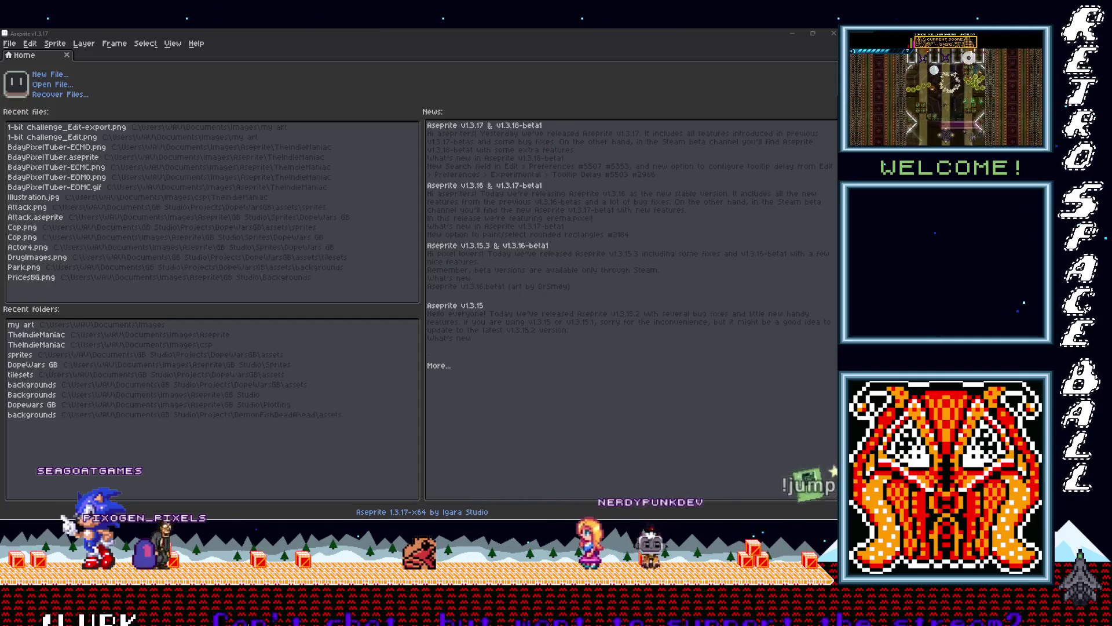
Step: Browse from Images to Aseprite > GB Studio > Backgrounds and open the Park file
click(169, 92)
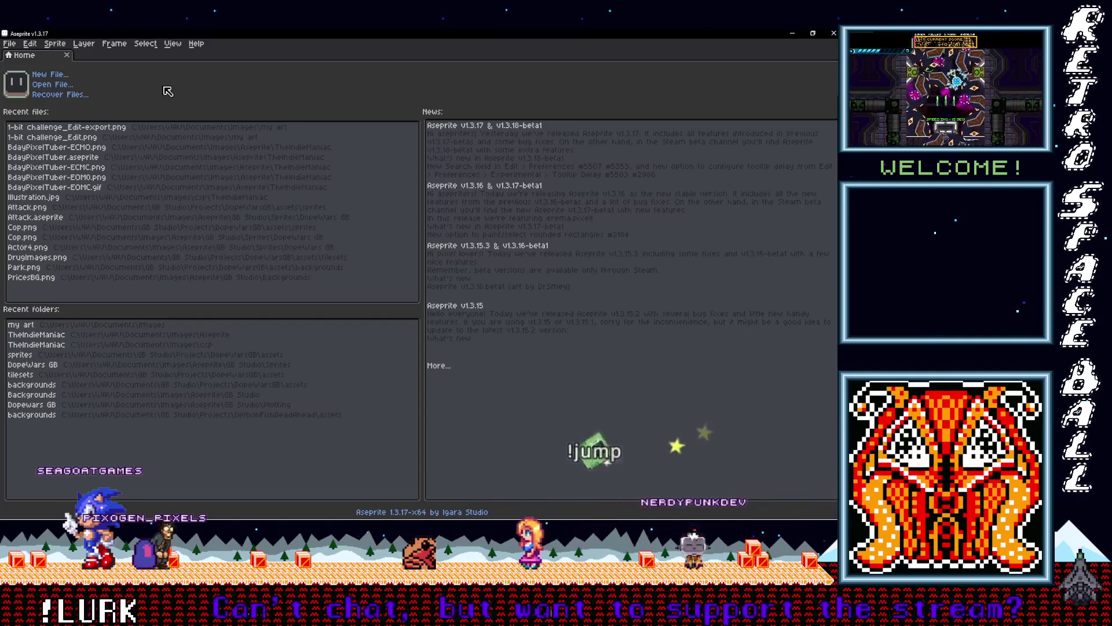
click(55, 84)
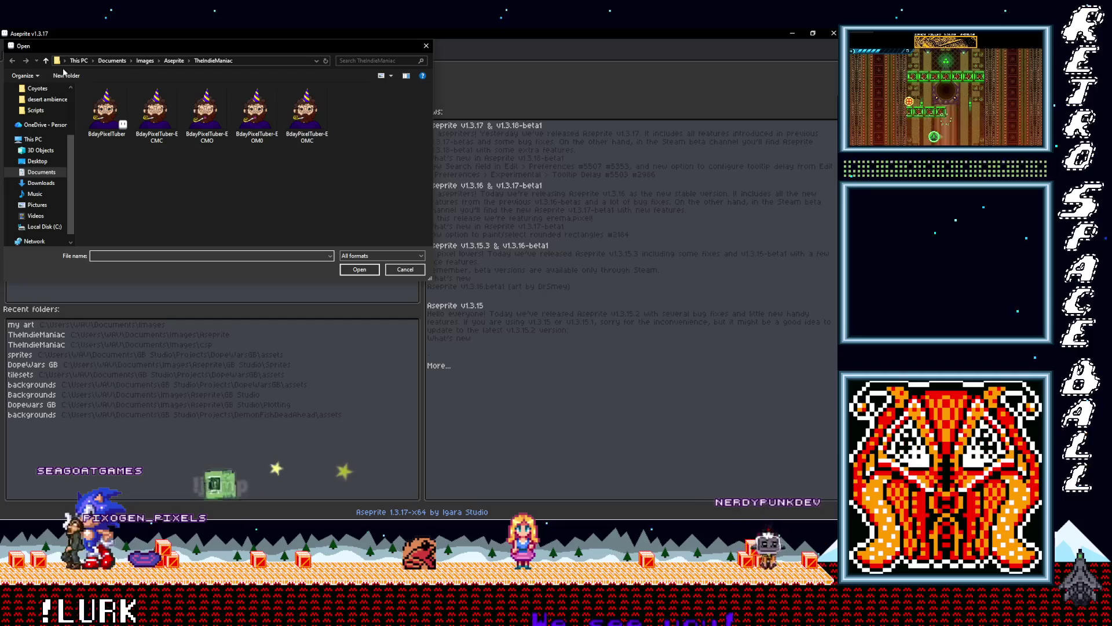
click(145, 60)
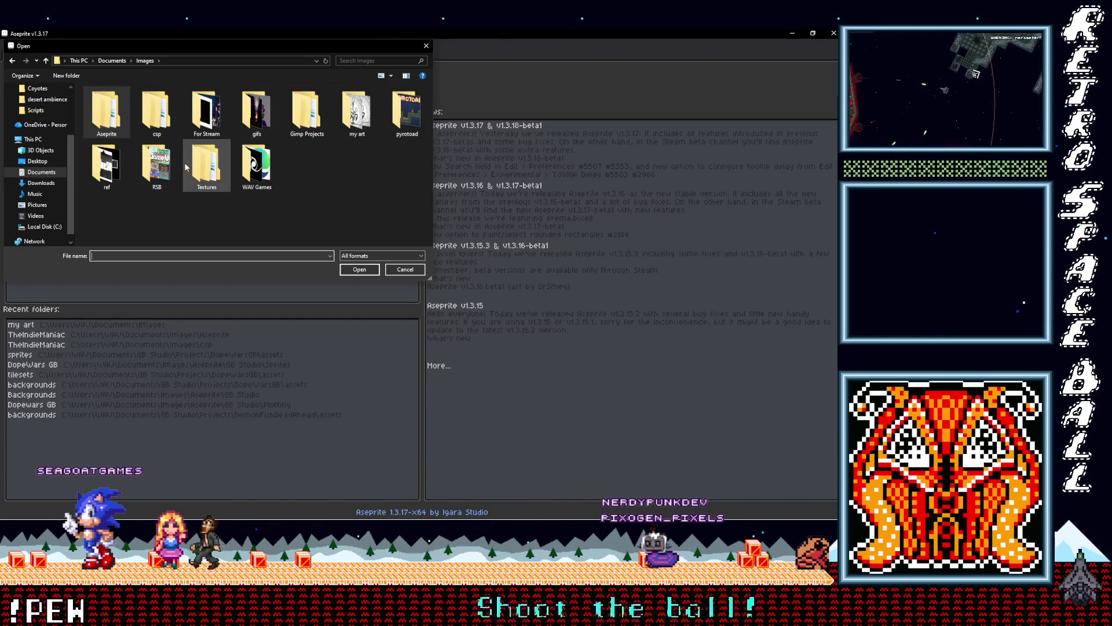
double_click(106, 113)
double_click(107, 102)
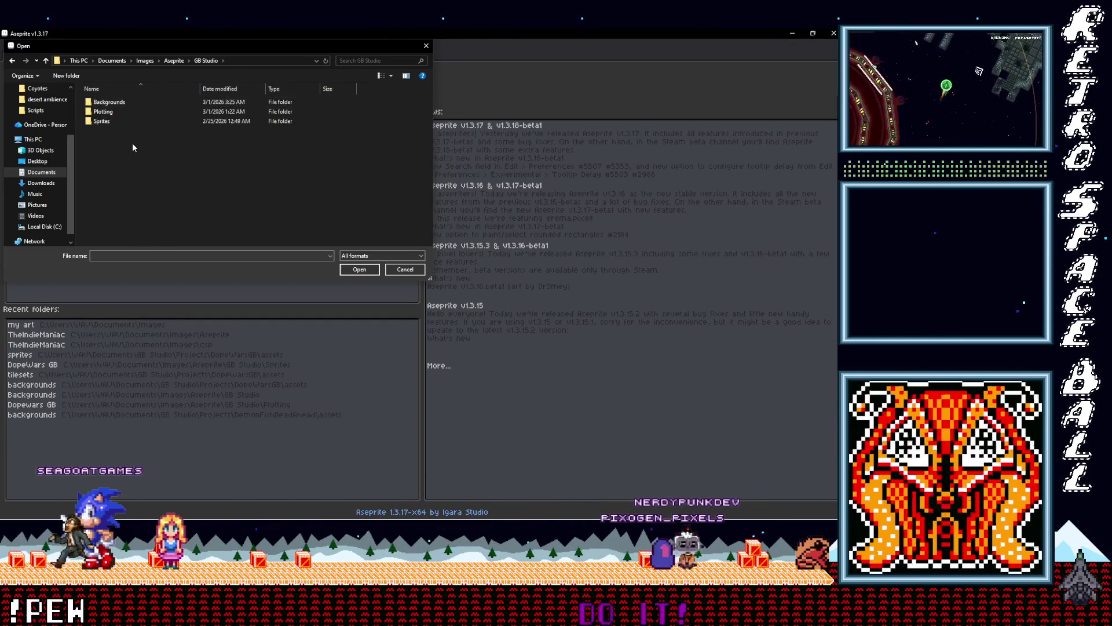
double_click(109, 102)
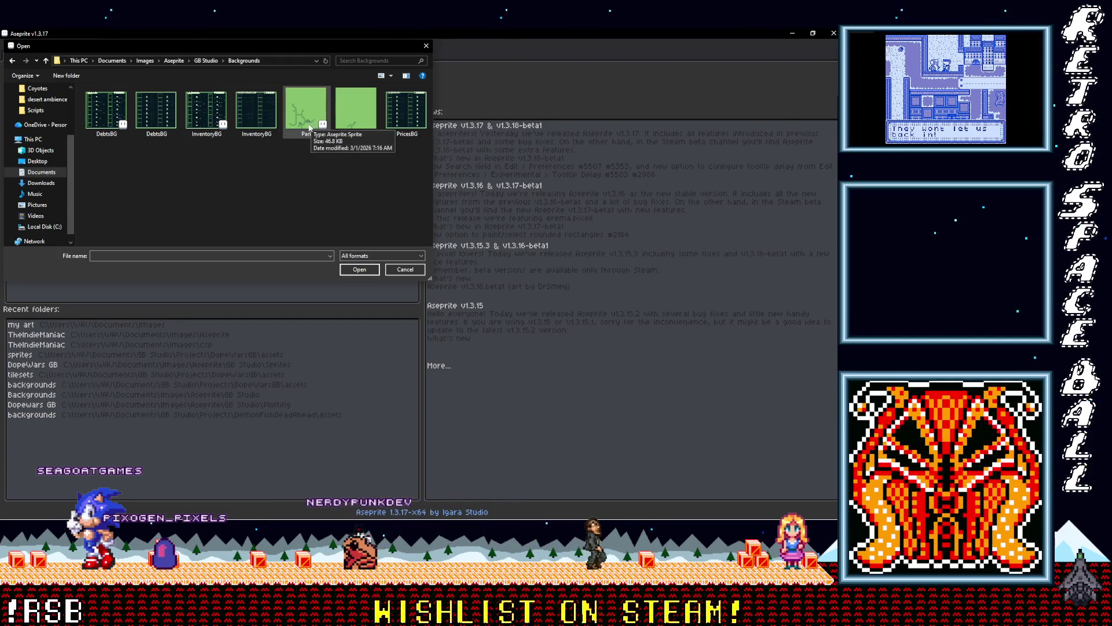
double_click(312, 126)
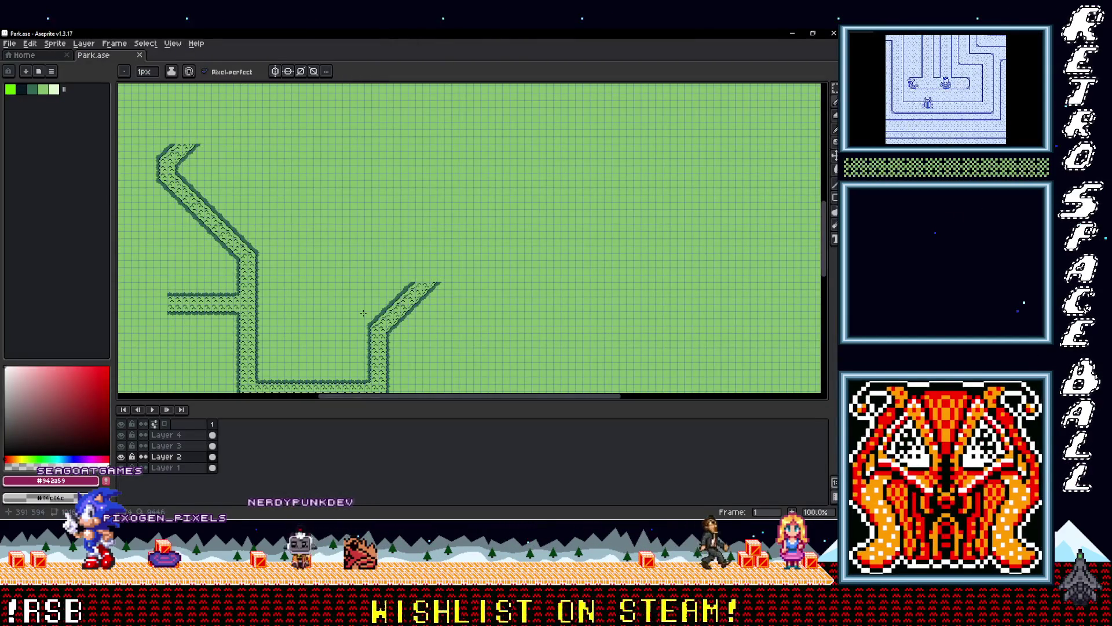
Step: Make Layer 4 active in Park.ase, then select and copy its whole canvas
scroll(324, 270, down, 4)
scroll(337, 313, up, 1)
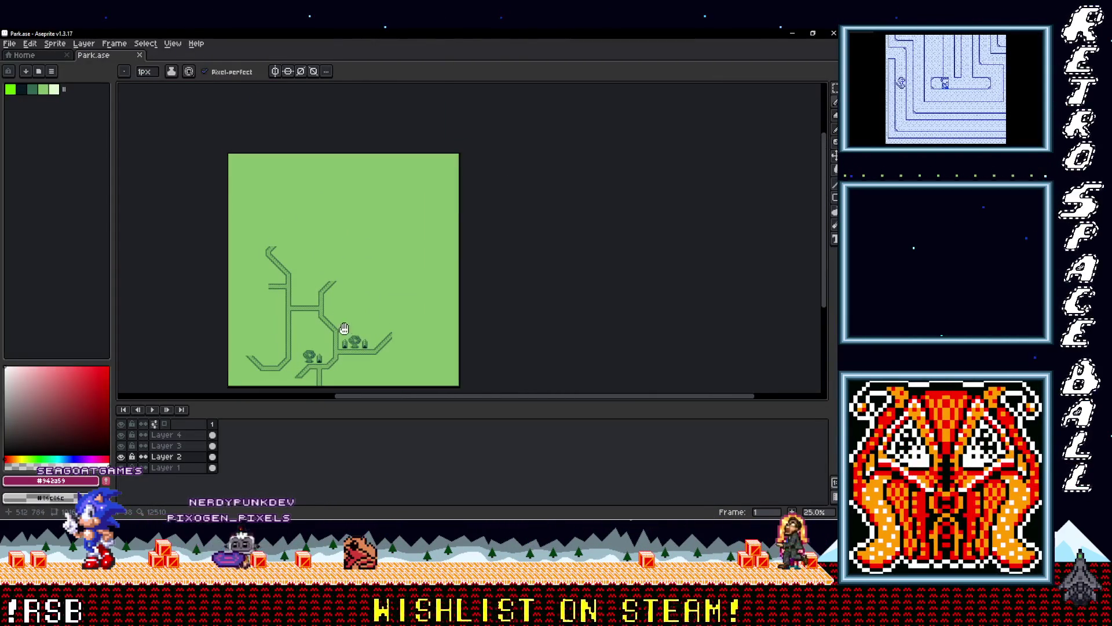
scroll(313, 312, down, 1)
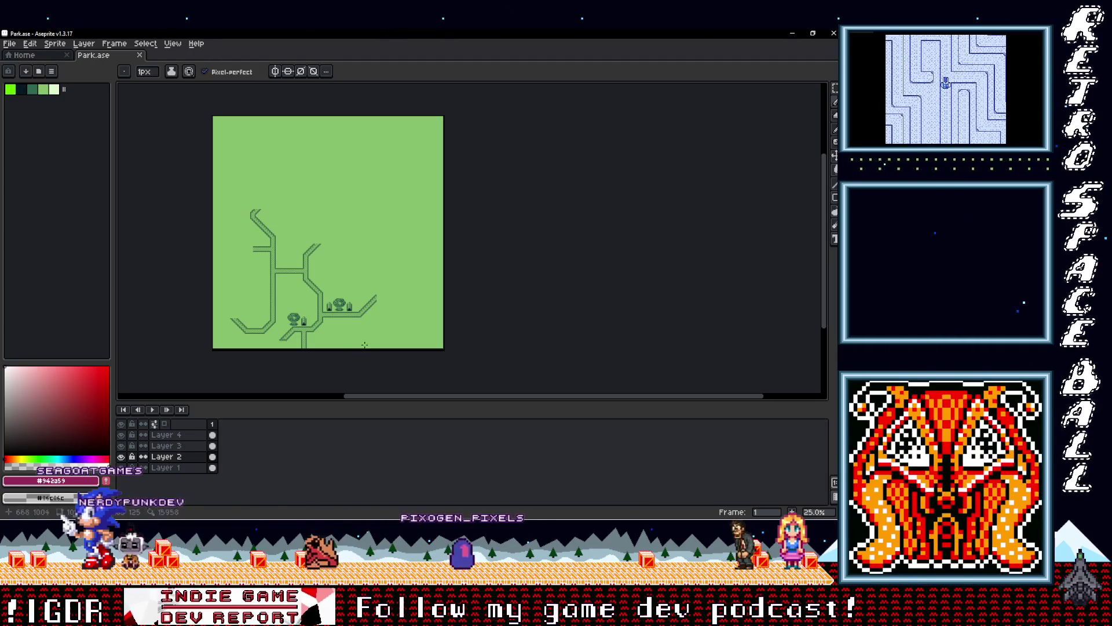
click(248, 433)
key(ctrl+a)
key(ctrl+c)
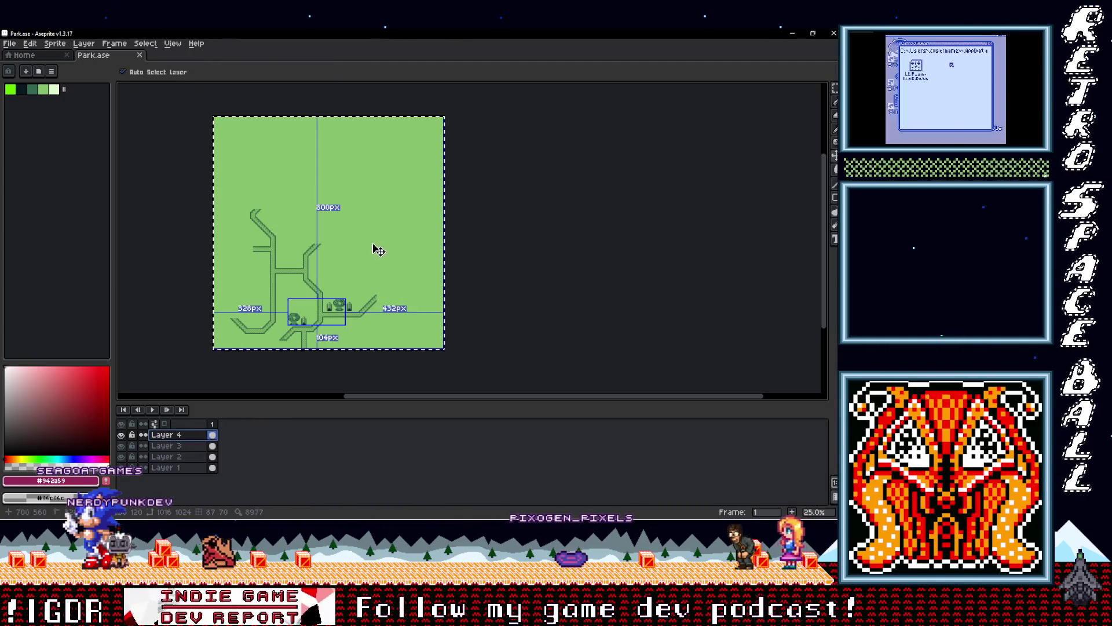
Step: Create a blank 128×128 sprite, then return to the Park.ase document
click(24, 55)
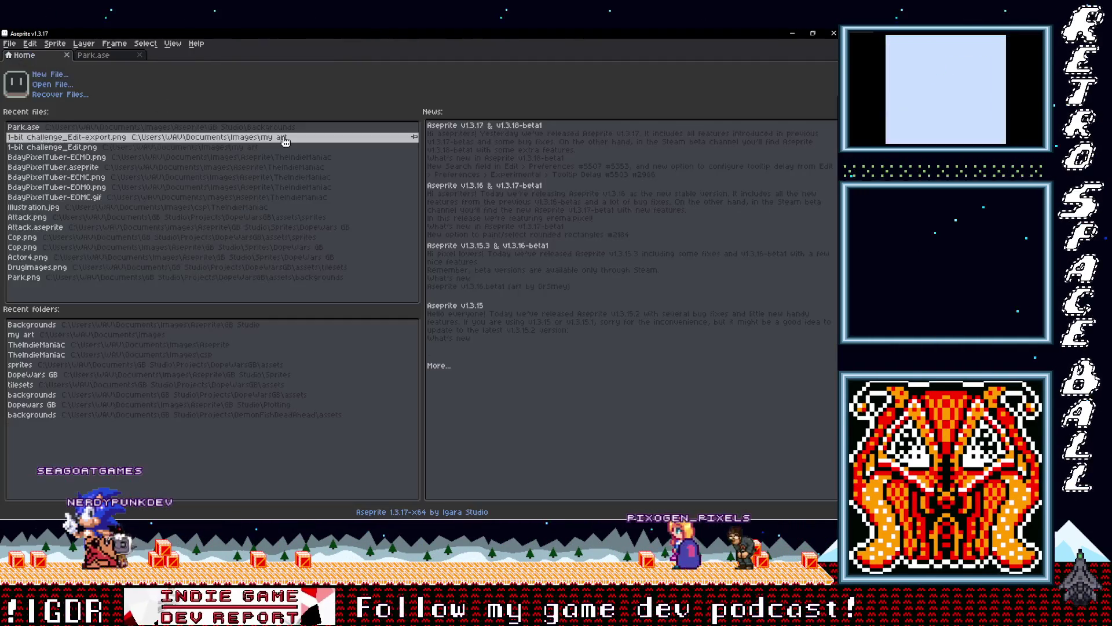
click(50, 75)
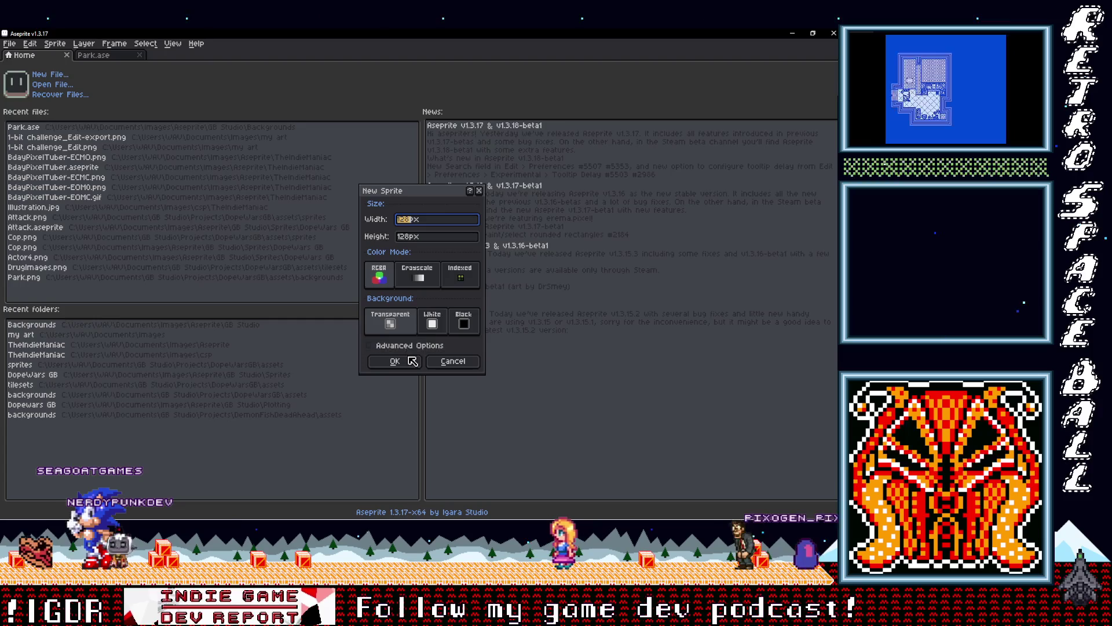
click(394, 361)
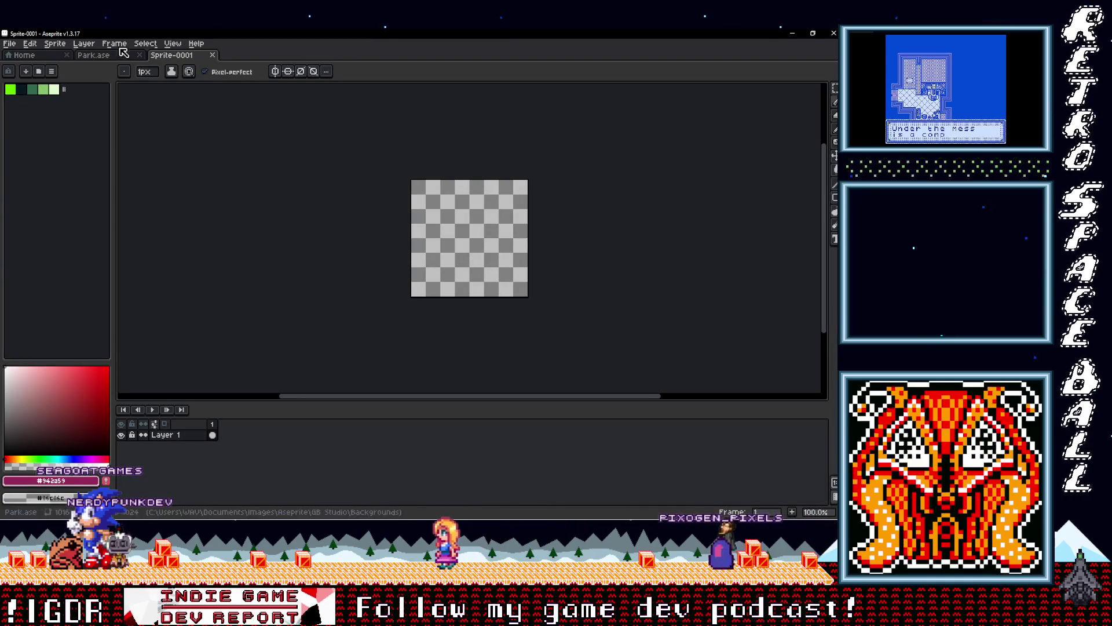
key(ctrl+shift+Tab)
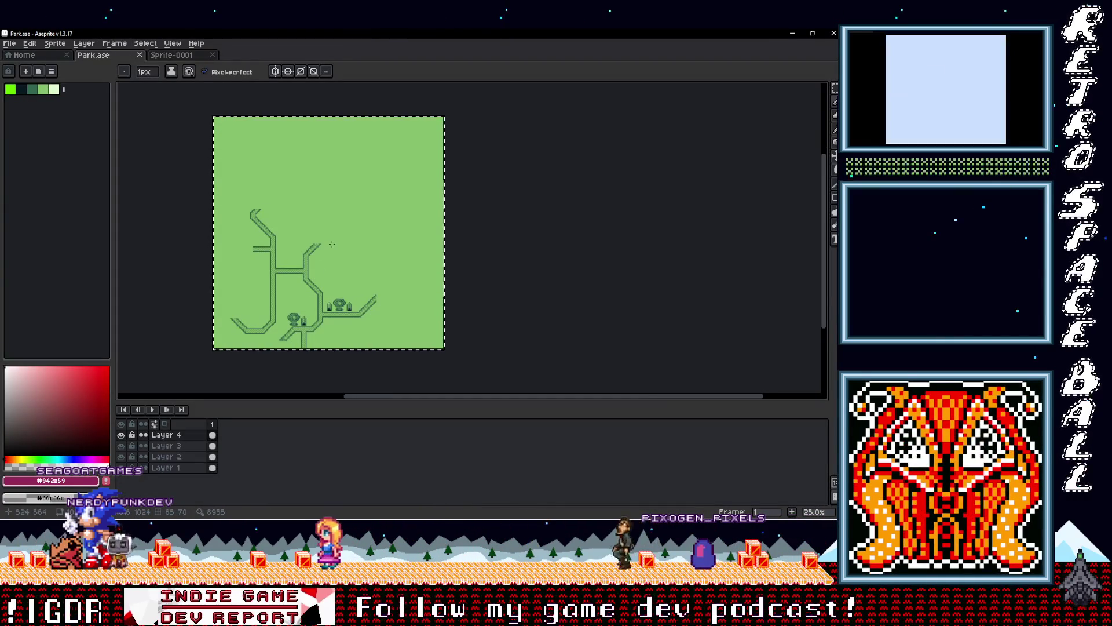
key(ctrl+t)
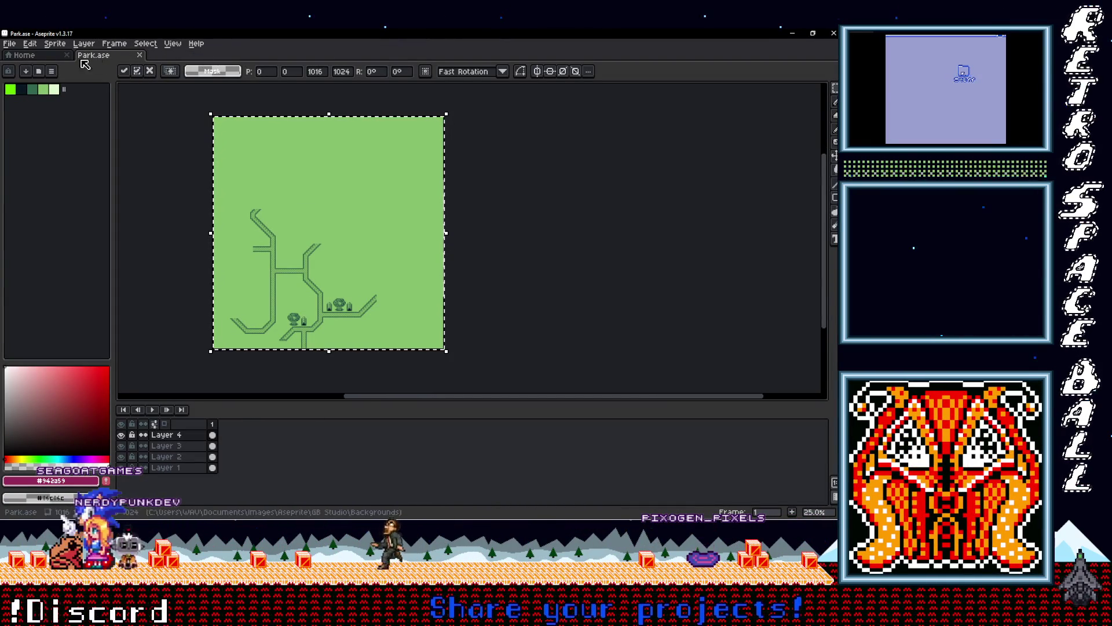
click(26, 55)
Step: Create a 1016x1024 sprite, paste the copied trees into it, and commit the placement
click(50, 74)
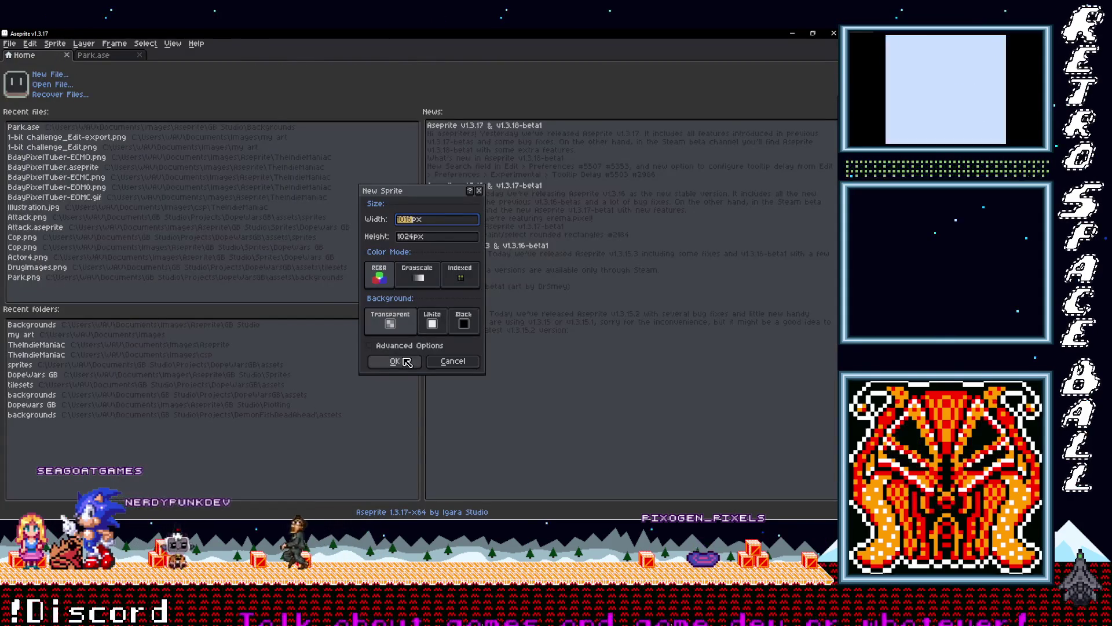
click(407, 362)
key(ctrl+v)
scroll(417, 268, down, 4)
scroll(426, 271, up, 2)
drag(425, 271, 364, 149)
scroll(365, 150, up, 3)
scroll(377, 191, down, 2)
scroll(395, 230, up, 2)
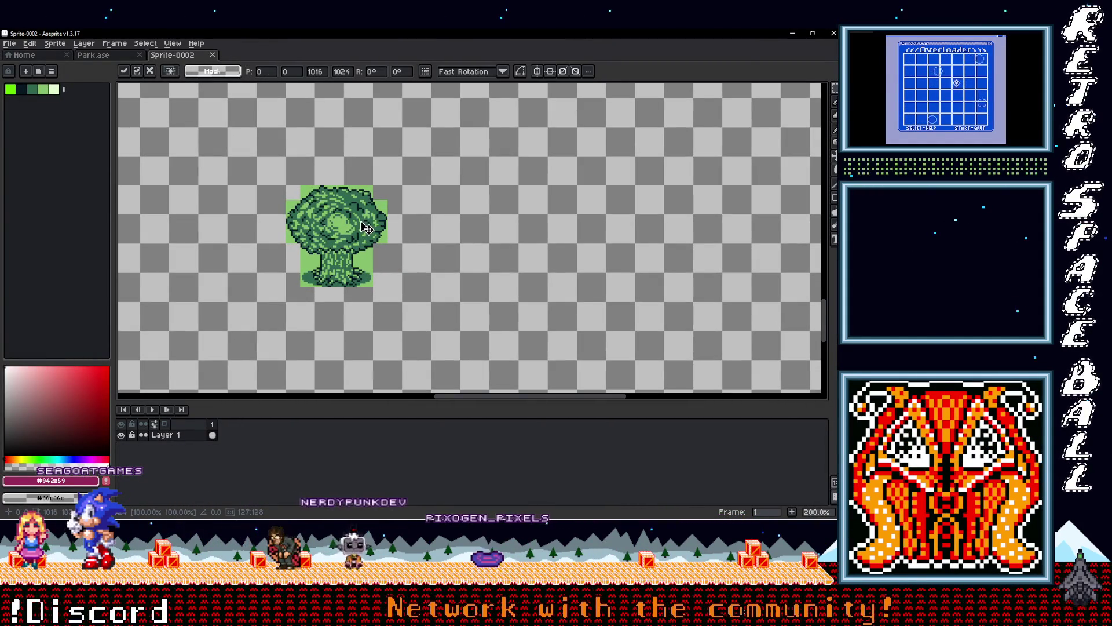
key(Return)
Step: Bring the GB Studio DopeWarsGB project window to the front
scroll(367, 227, down, 3)
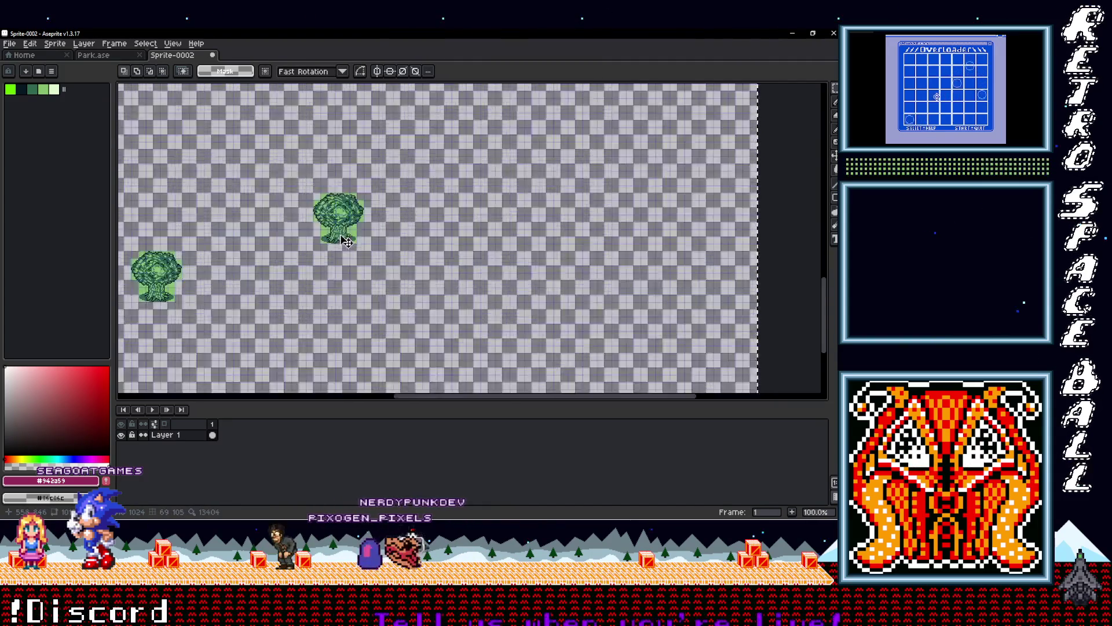
scroll(433, 234, up, 3)
scroll(458, 237, down, 3)
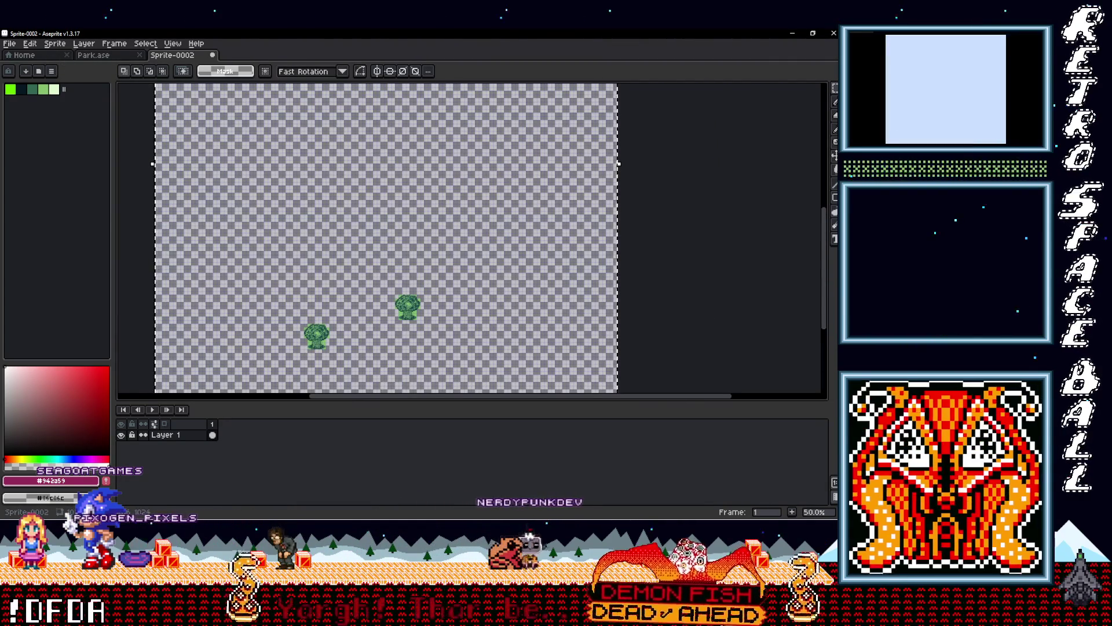
mouse_move(837, 162)
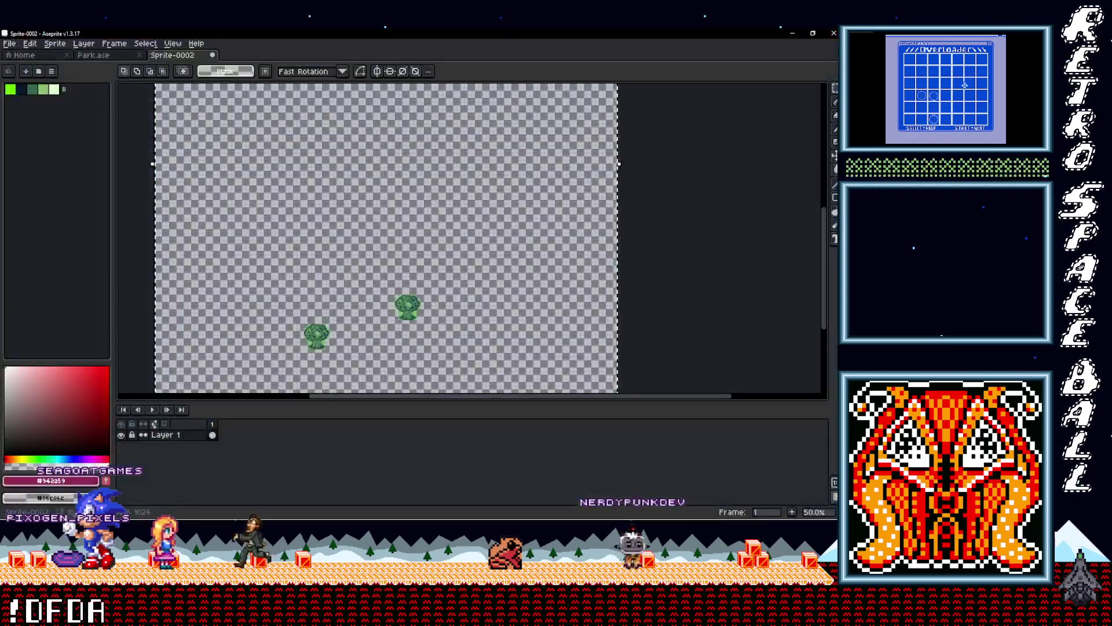
click(803, 65)
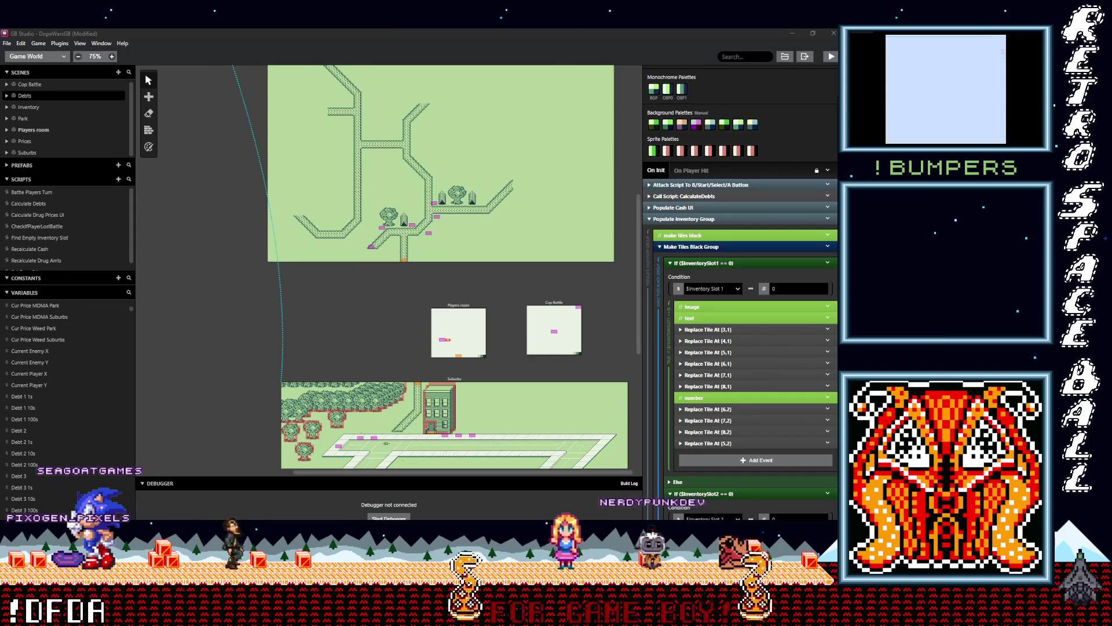
Step: Copy the TestBG image from DopeWarsGB's assets > backgrounds folder, then return to Aseprite
drag(837, 93, 158, 155)
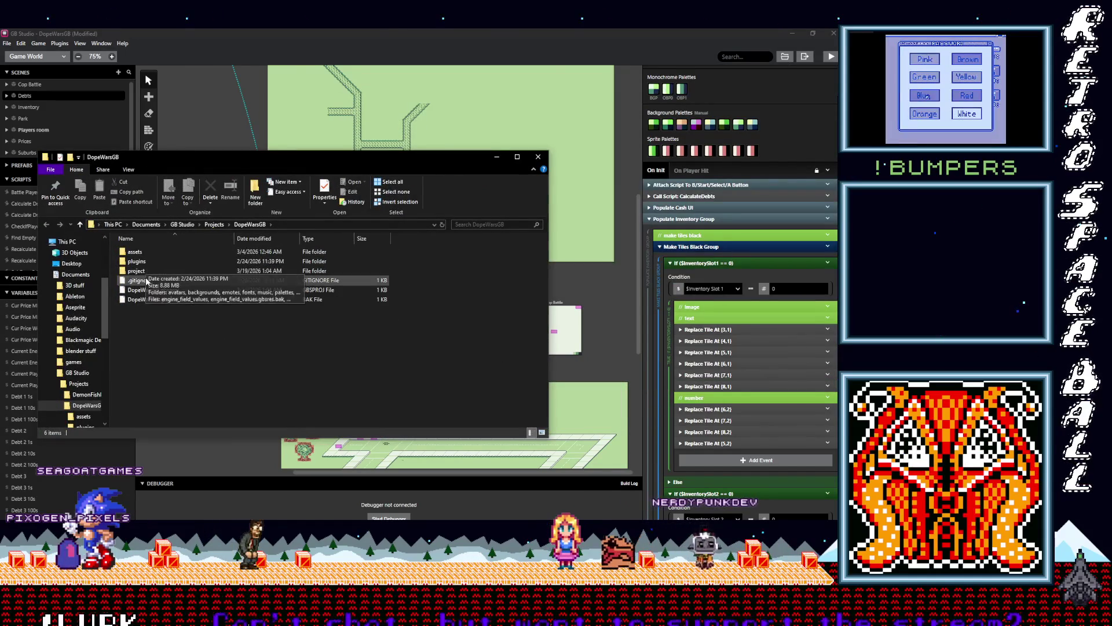
double_click(139, 251)
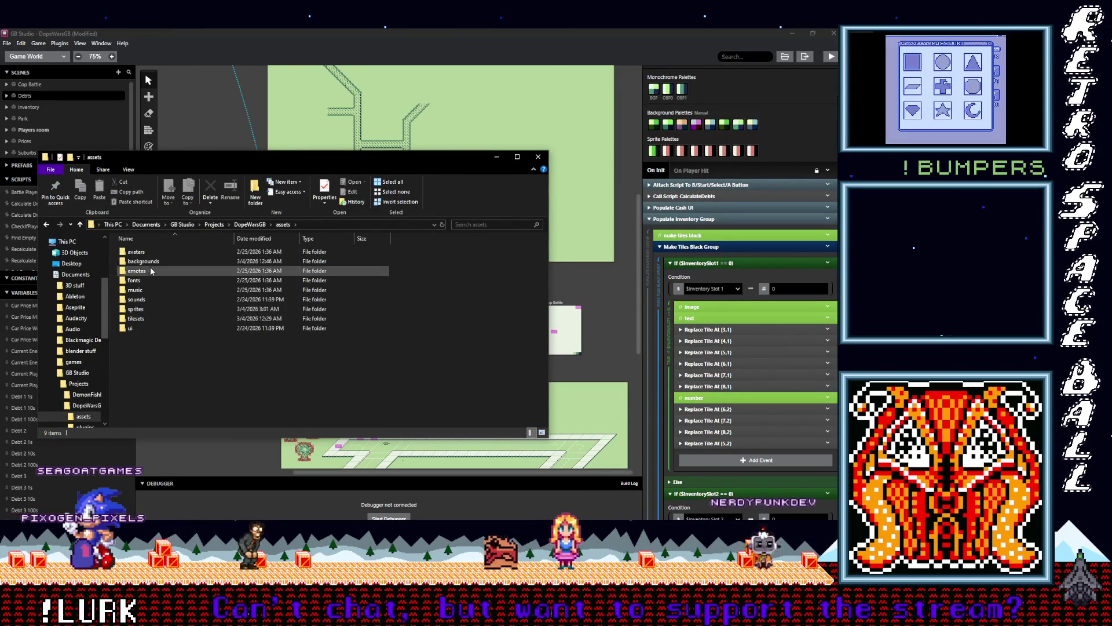
double_click(146, 261)
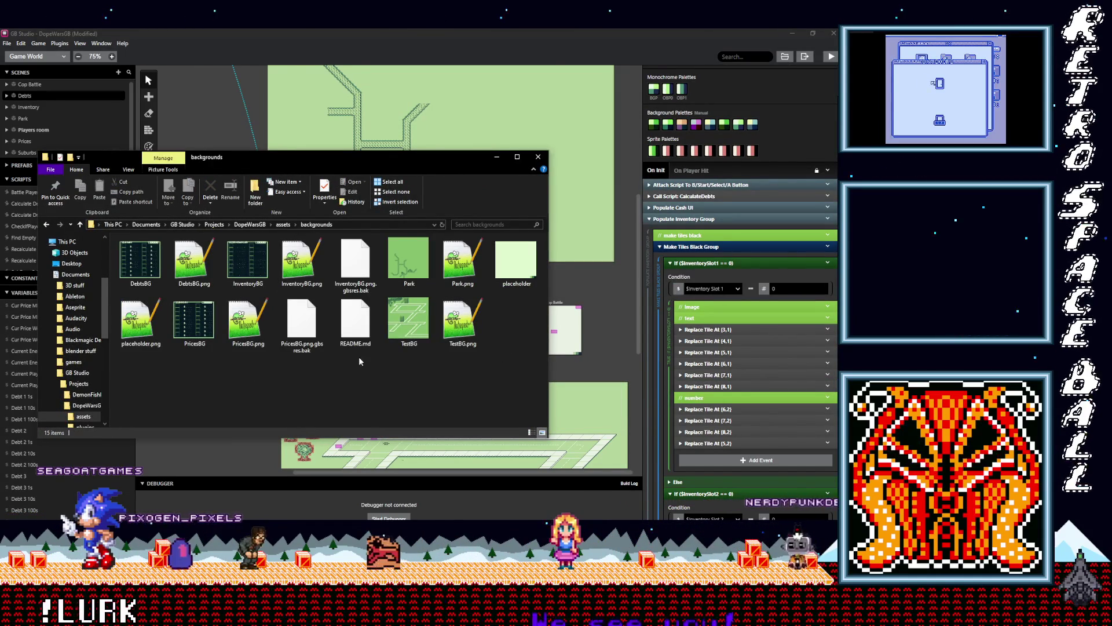
right_click(410, 324)
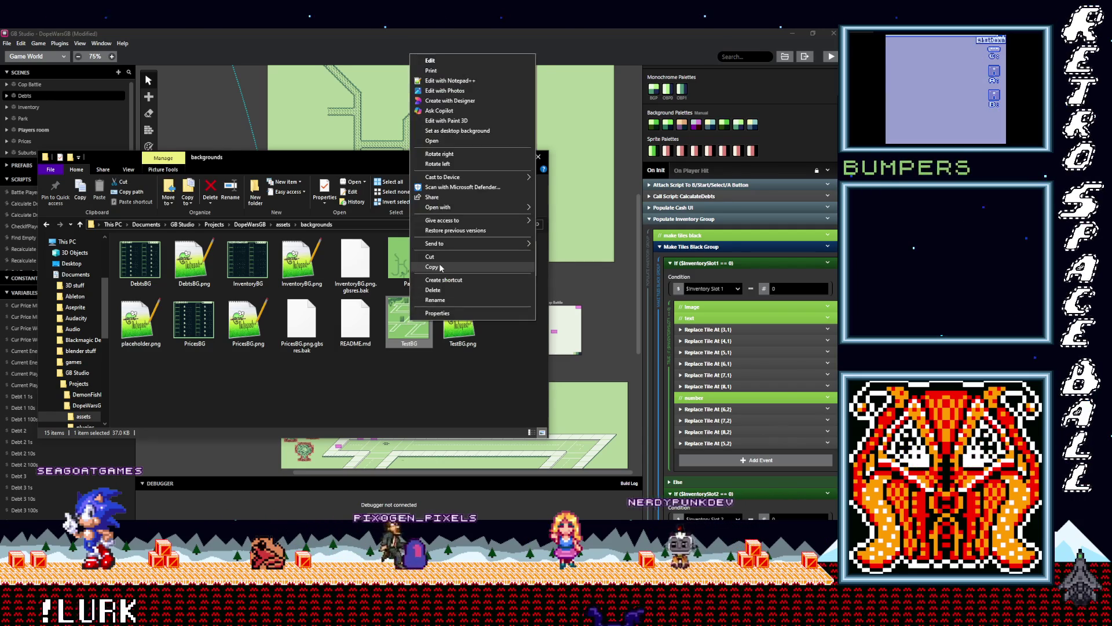
click(440, 267)
key(alt+Tab)
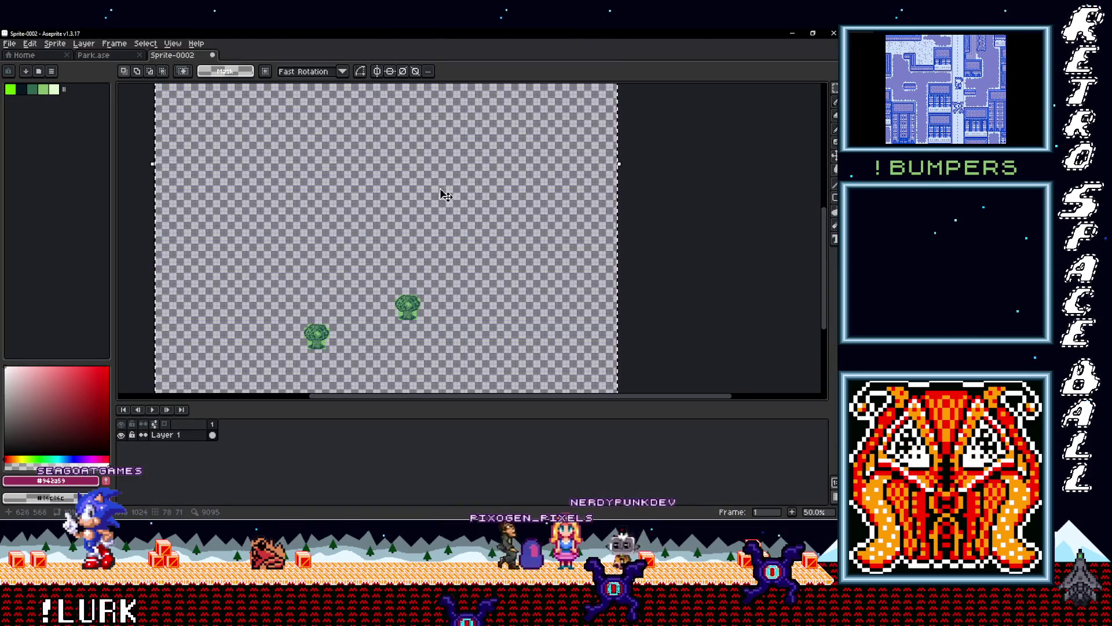
Step: Add a new Layer 2 above Layer 1 in Sprite-0002
scroll(446, 195, down, 2)
scroll(427, 194, up, 2)
scroll(410, 199, down, 1)
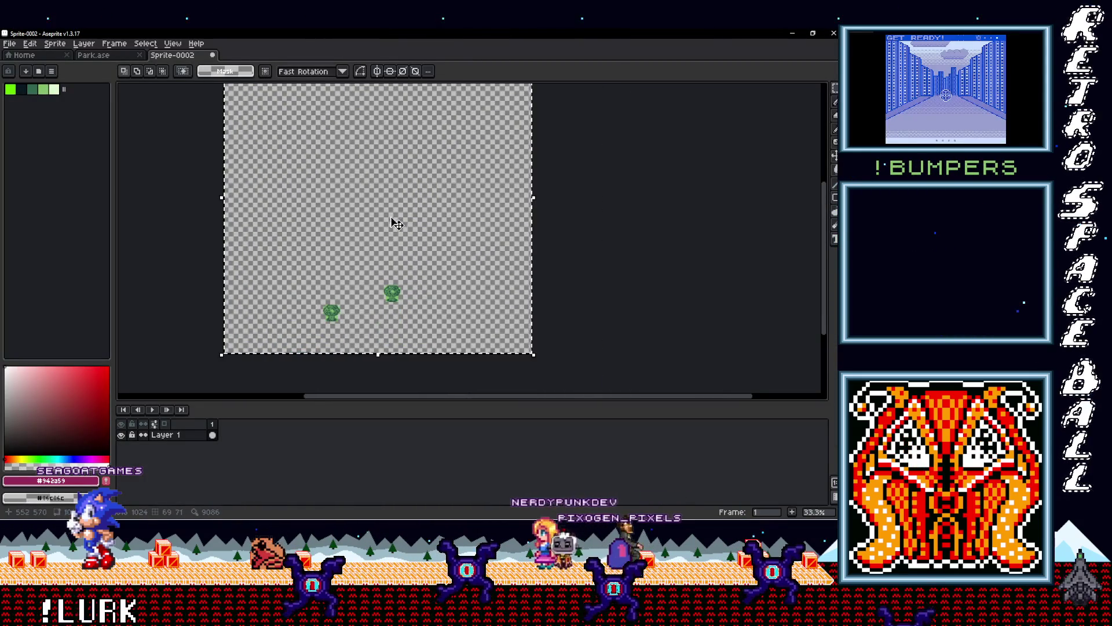
right_click(164, 435)
mouse_move(216, 450)
click(283, 447)
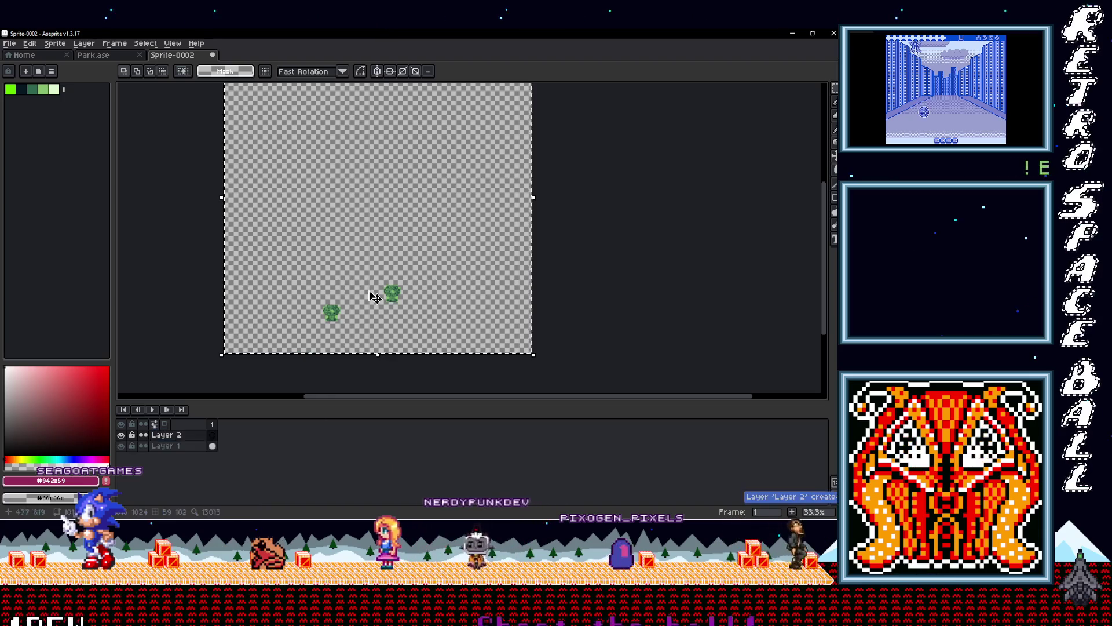
Step: Check the Park.ase tab and switch to the backgrounds folder window
click(375, 259)
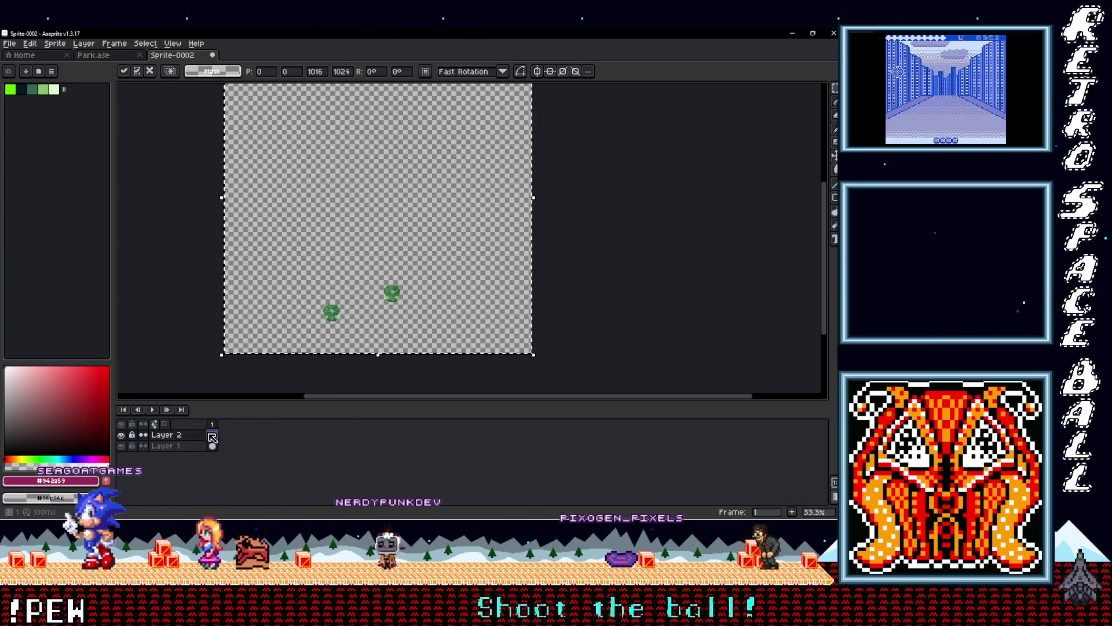
click(92, 55)
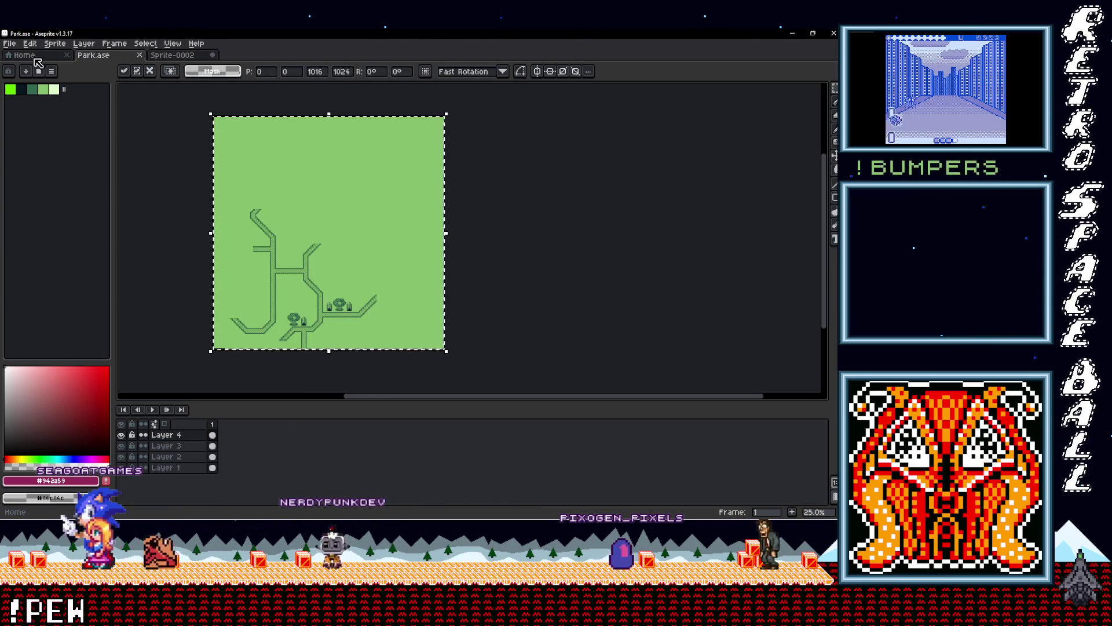
key(alt+Tab)
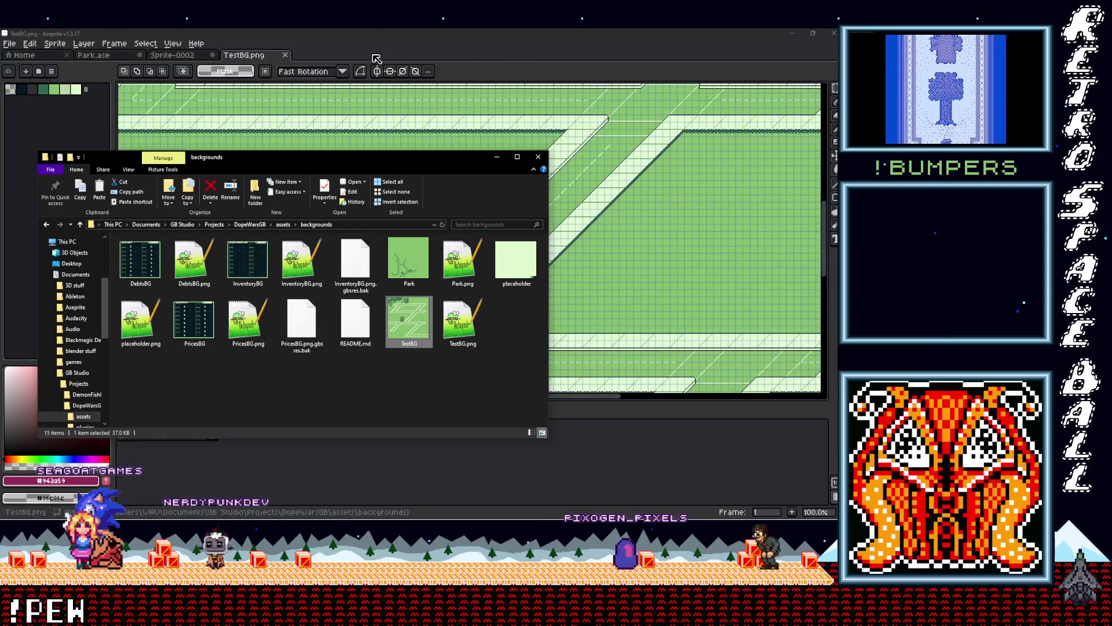
Step: Copy the full TestBG map into Sprite-0002's Layer 2, moved below the tree layer
click(268, 56)
scroll(464, 200, down, 3)
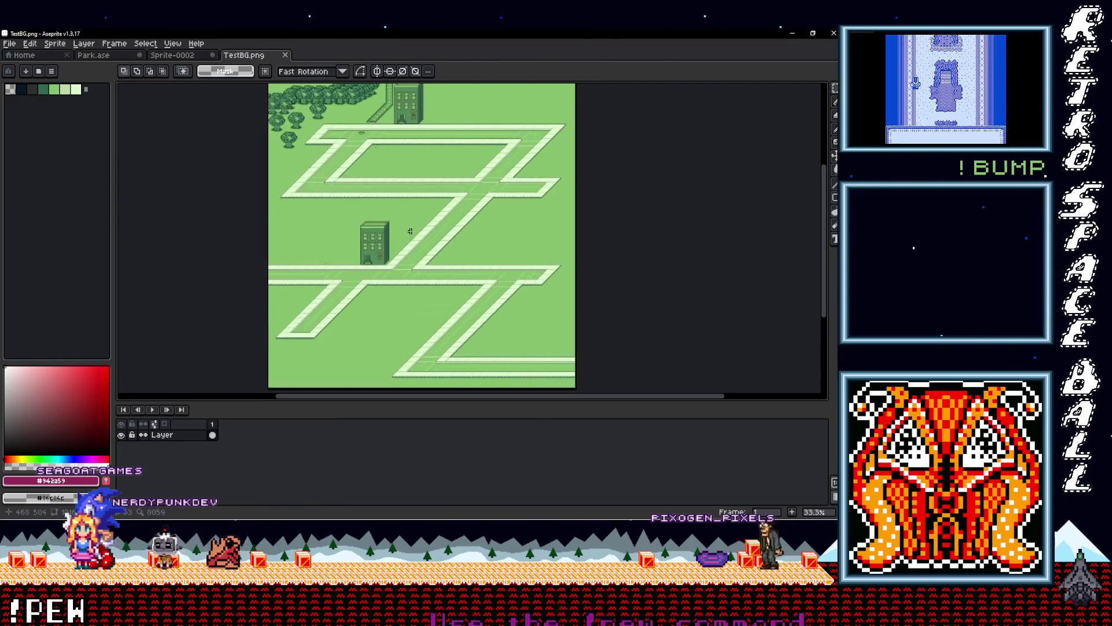
key(ctrl+a)
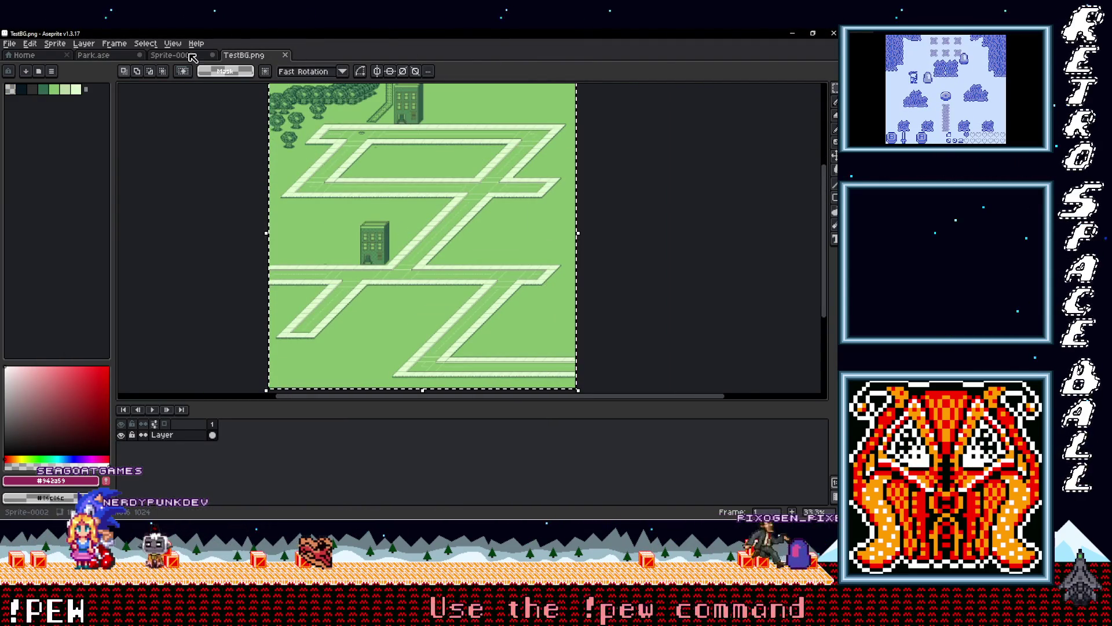
click(174, 55)
key(ctrl+v)
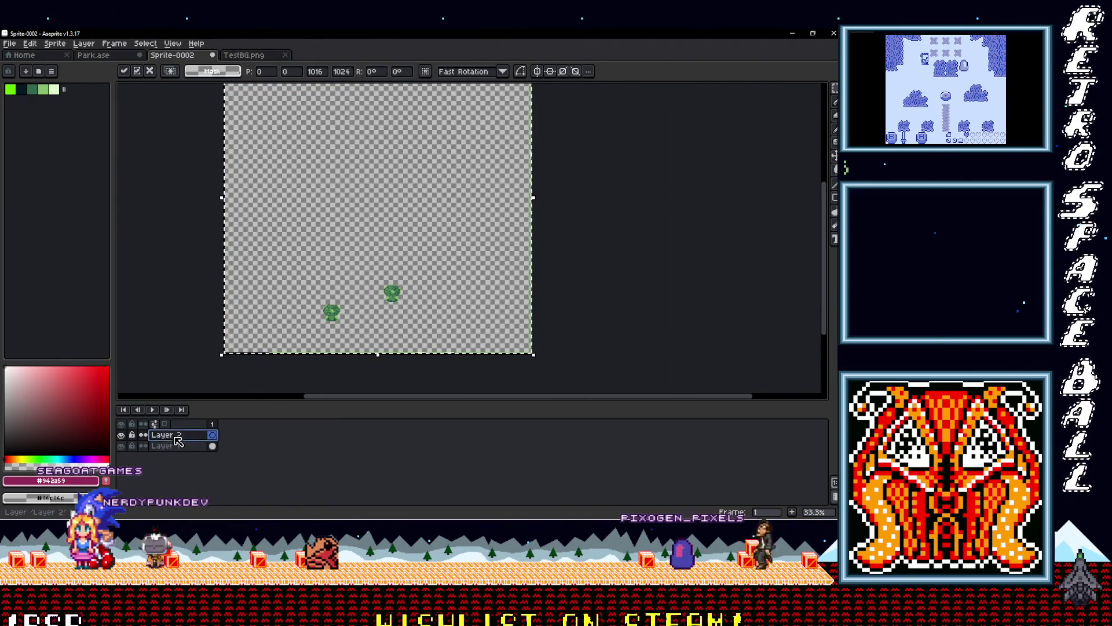
drag(193, 451, 194, 451)
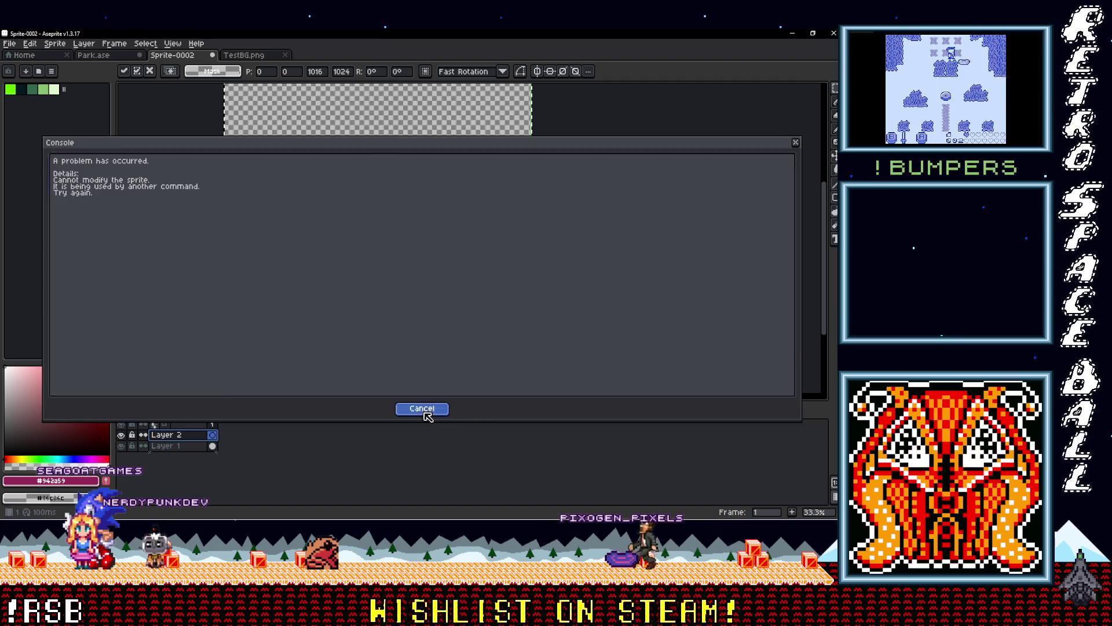
click(424, 405)
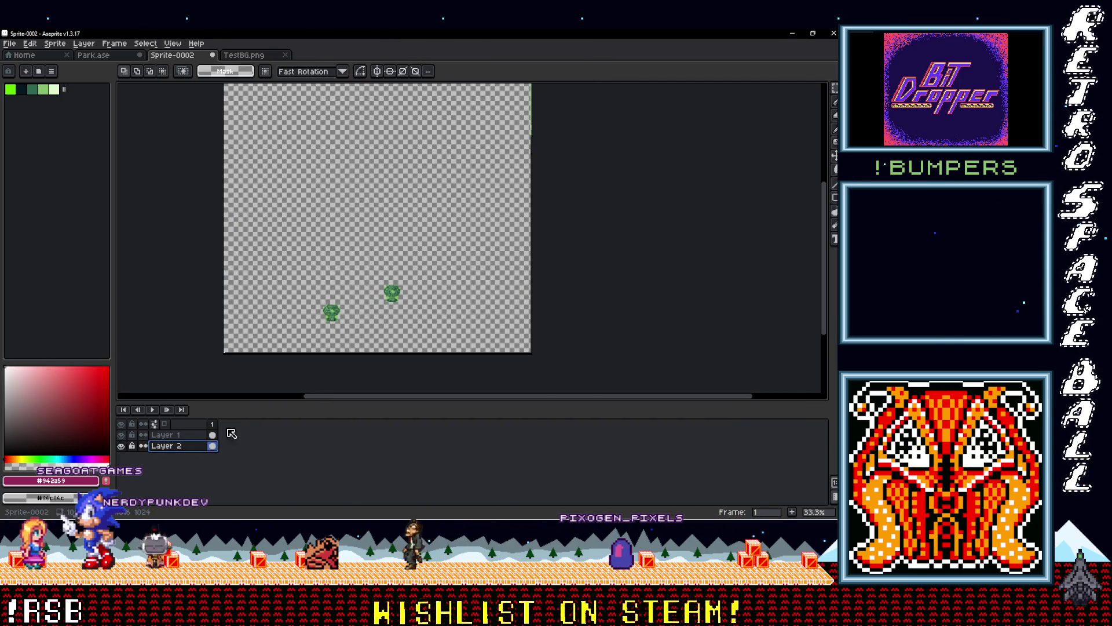
key(ctrl+v)
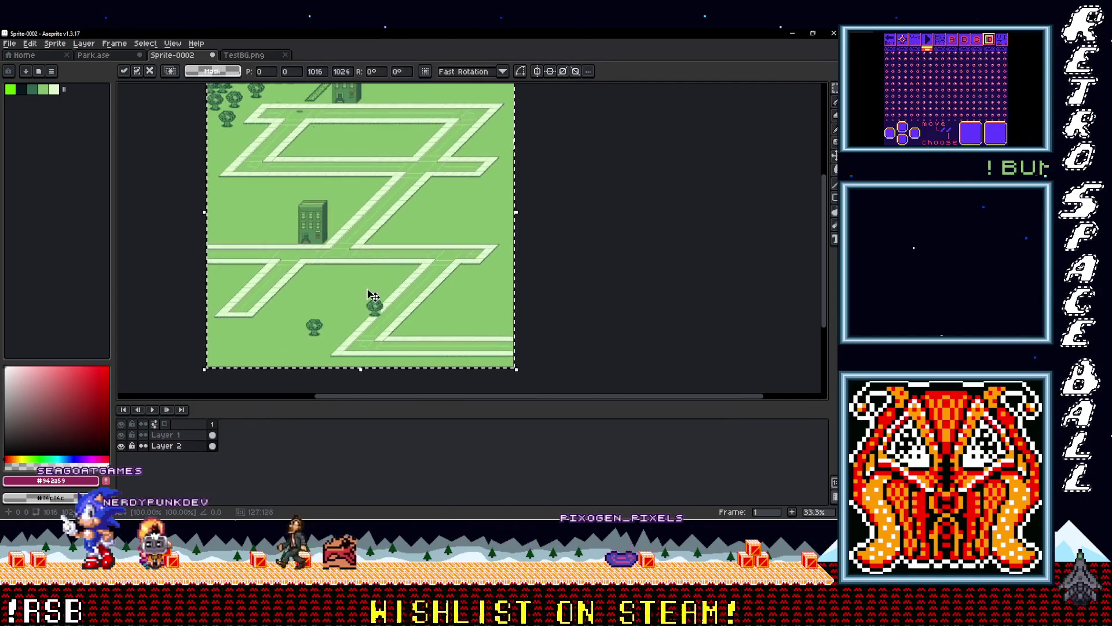
Step: Reposition the pasted street map and commit its placement
scroll(372, 293, up, 3)
scroll(380, 325, down, 3)
scroll(374, 329, up, 1)
drag(374, 329, 393, 248)
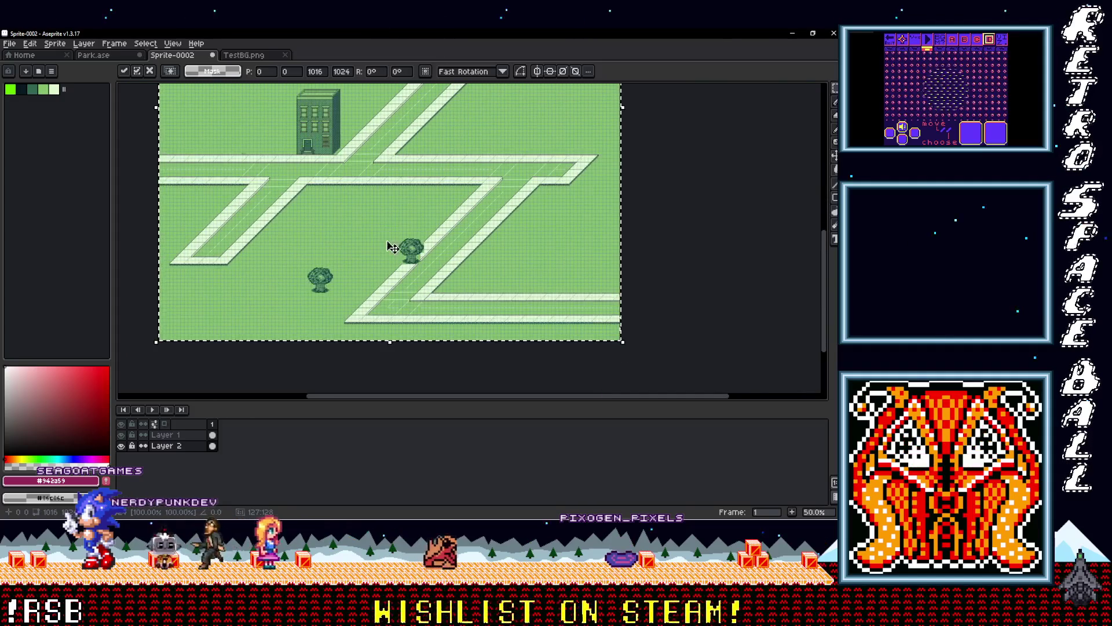
key(Return)
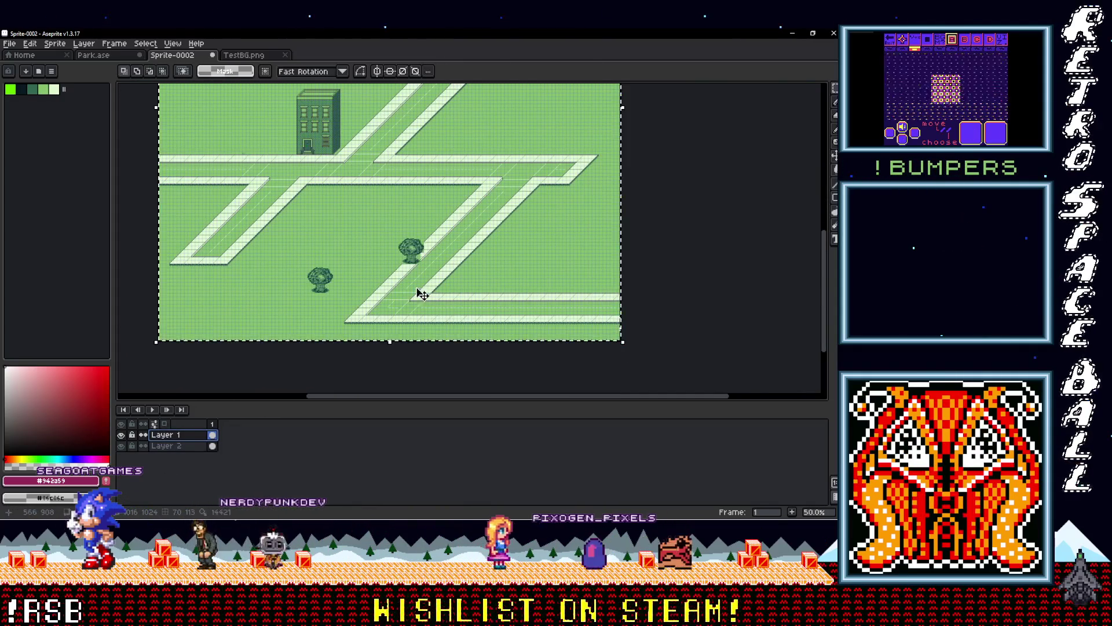
Step: Move a tree further left on the map and drop it in place
scroll(239, 212, up, 5)
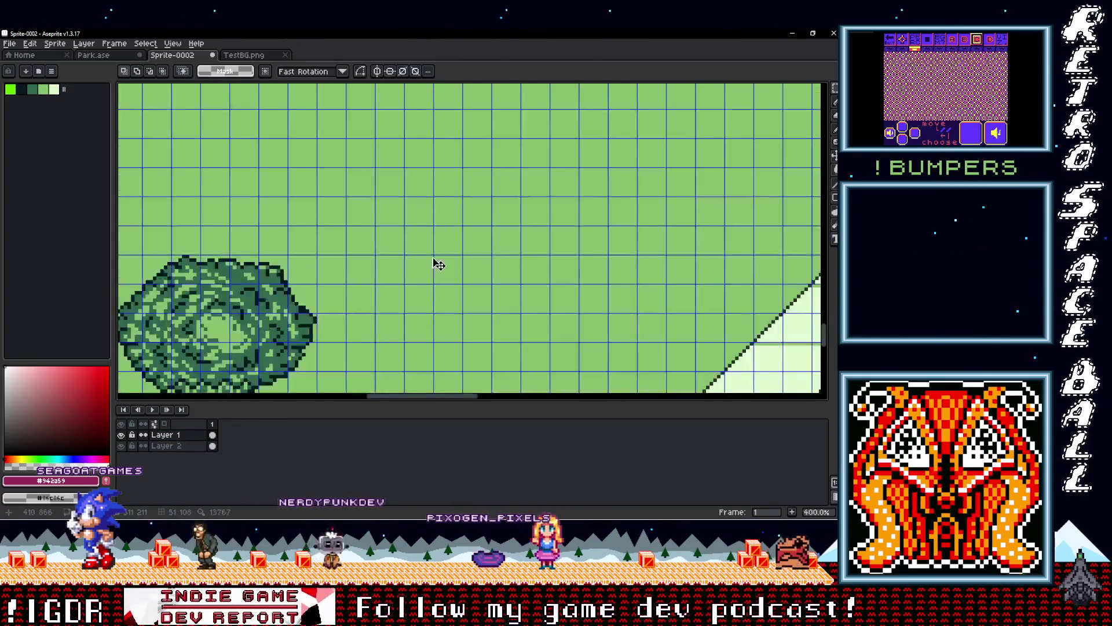
scroll(397, 276, down, 2)
drag(374, 252, 273, 254)
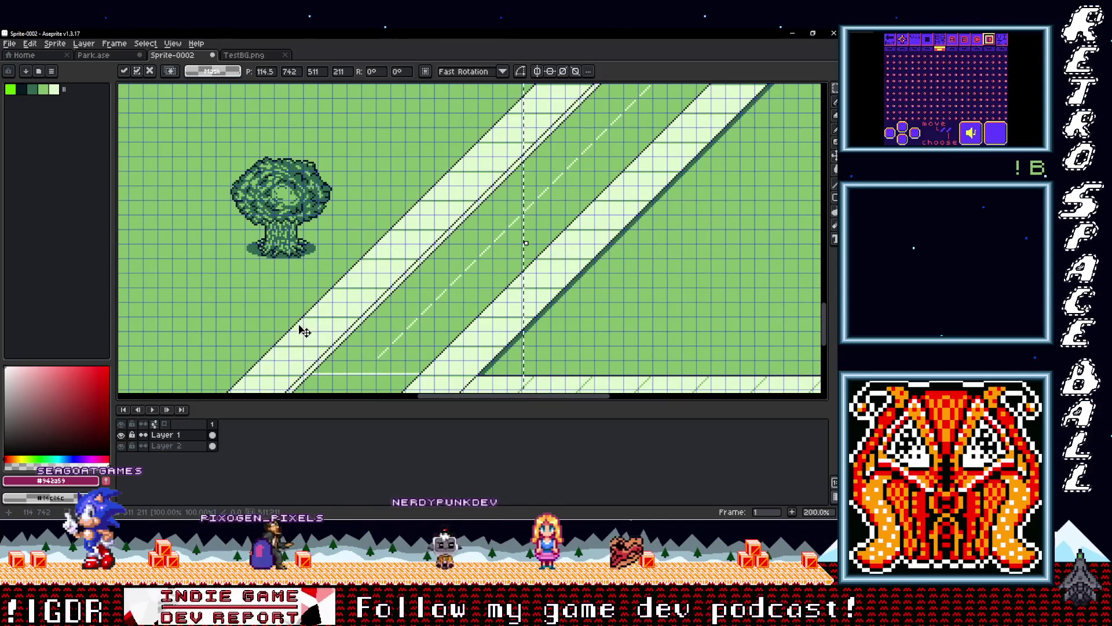
scroll(302, 331, down, 3)
click(413, 313)
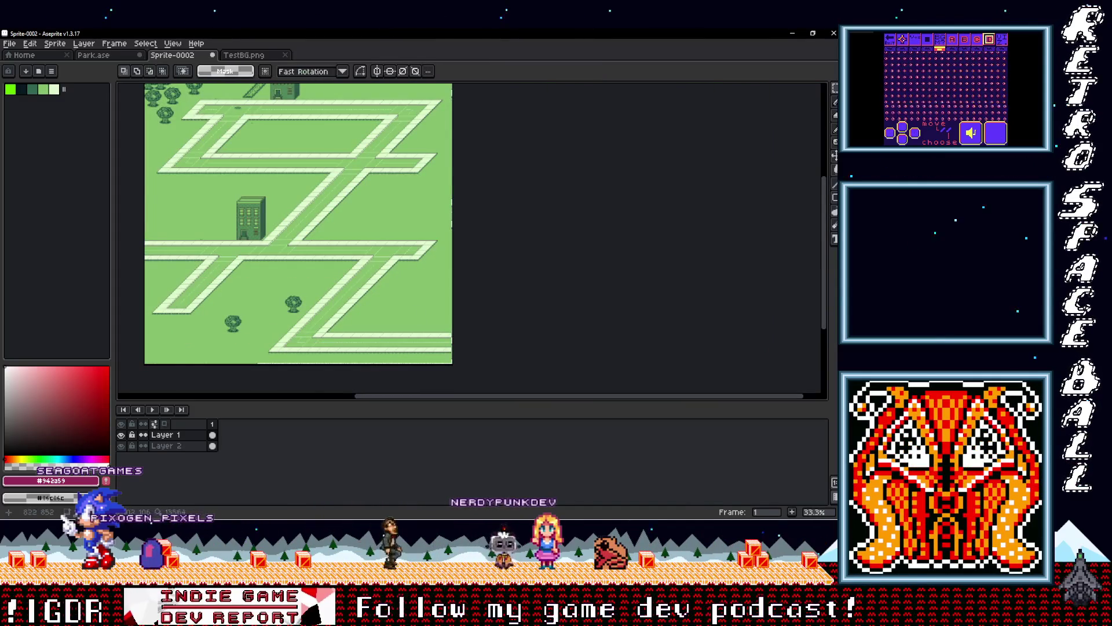
Step: Marquee-select the finished brick apartment building beside the striped road
mouse_move(305, 234)
mouse_down()
mouse_move(305, 267)
mouse_move(364, 218)
mouse_move(302, 341)
mouse_move(373, 256)
mouse_up()
scroll(305, 268, up, 1)
scroll(305, 267, down, 1)
scroll(304, 268, down, 1)
scroll(364, 218, up, 3)
scroll(302, 341, down, 2)
scroll(375, 332, up, 3)
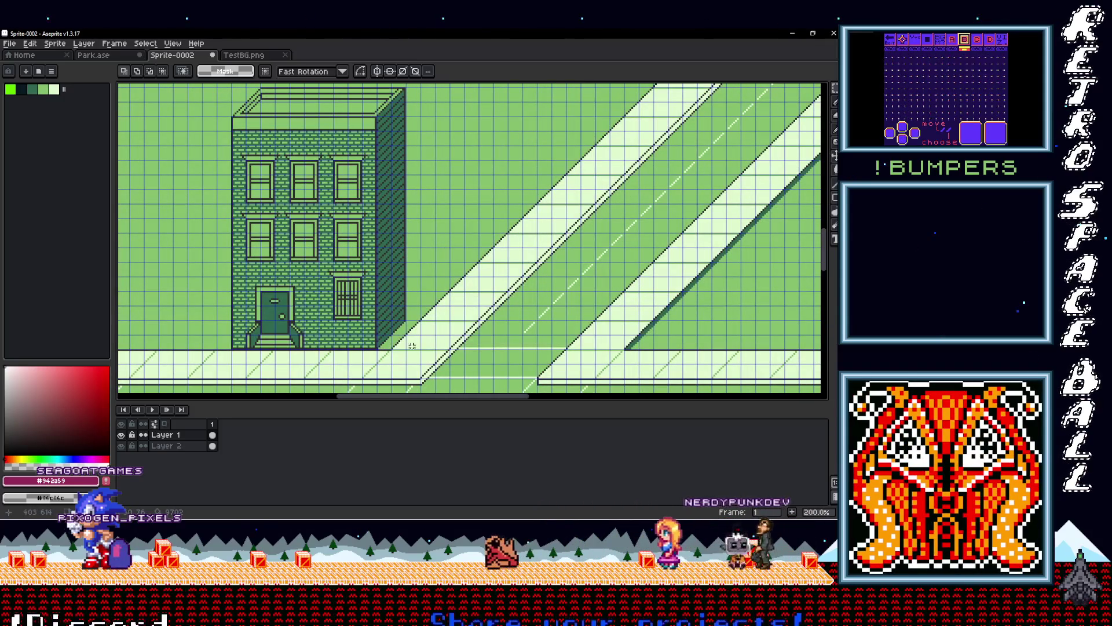
scroll(401, 345, up, 2)
mouse_move(401, 346)
mouse_down()
mouse_move(406, 457)
mouse_move(536, 614)
mouse_up()
drag(248, 131, 572, 393)
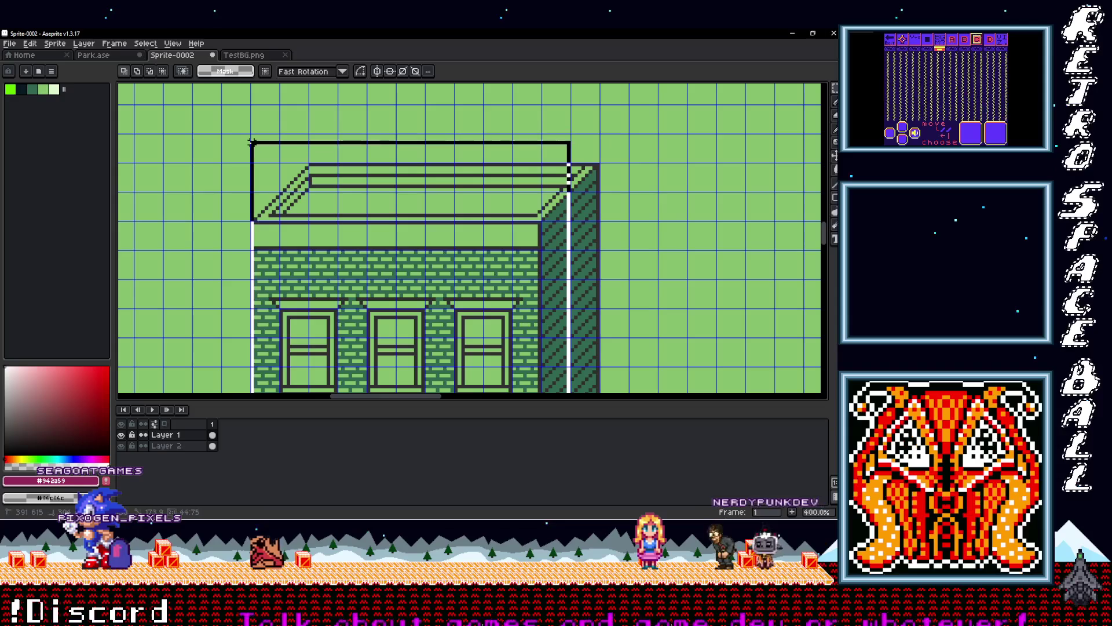
mouse_move(575, 306)
mouse_down()
mouse_move(232, 174)
mouse_move(245, 80)
mouse_up()
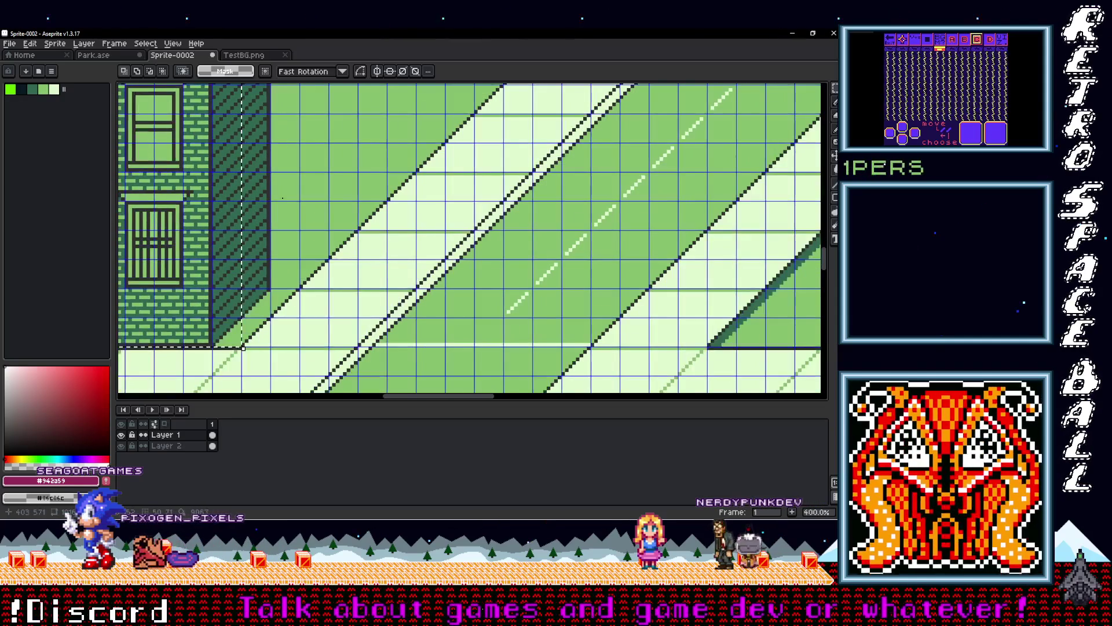
scroll(181, 132, up, 8)
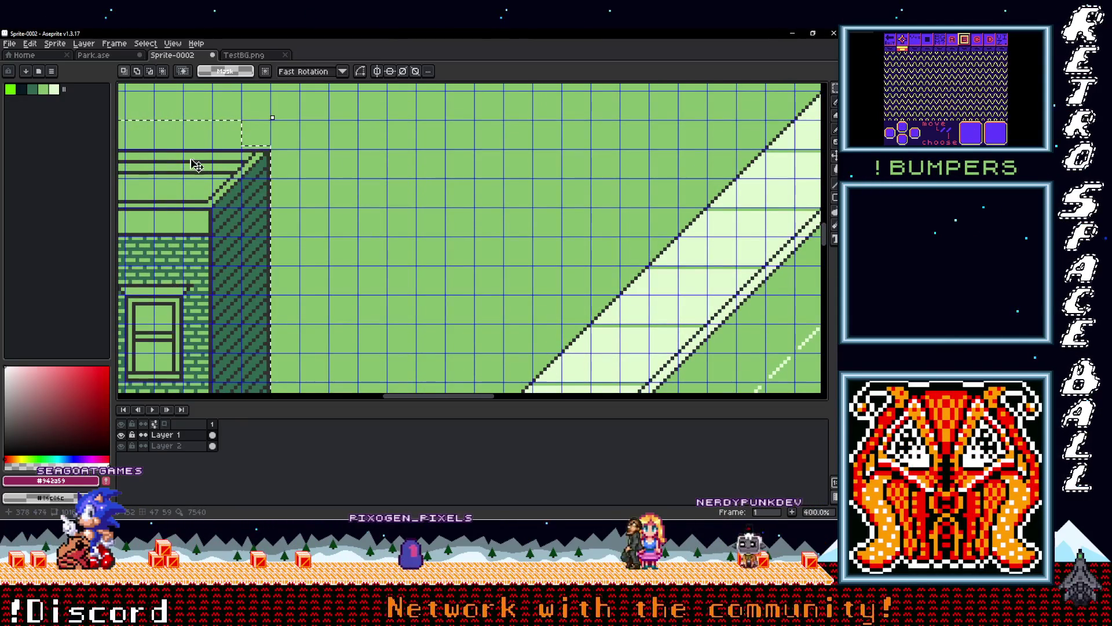
scroll(449, 304, down, 6)
scroll(449, 304, up, 3)
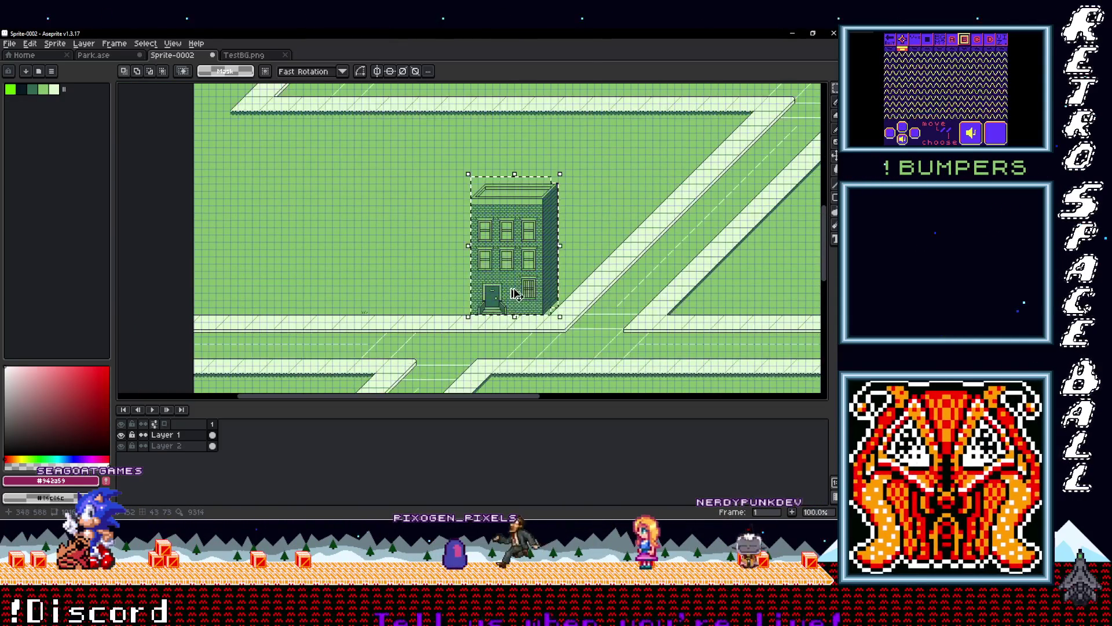
Step: On Layer 2, paste a building copy, slide it left along the road, and commit it
click(166, 445)
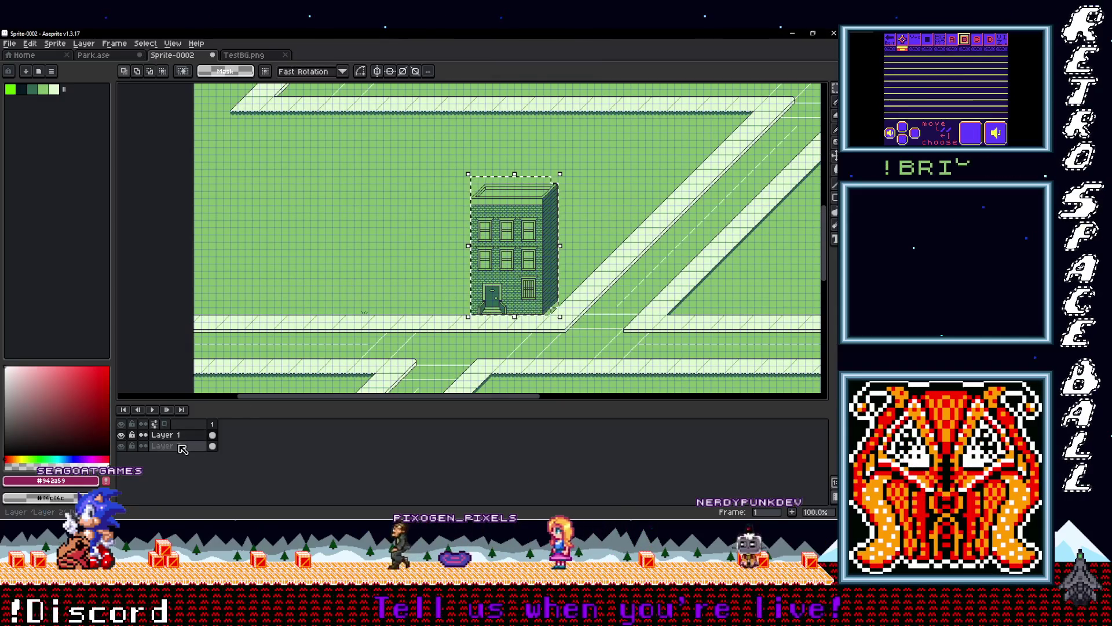
key(ctrl+v)
mouse_move(516, 274)
mouse_down()
mouse_move(116, 281)
mouse_move(478, 258)
mouse_move(351, 268)
mouse_up()
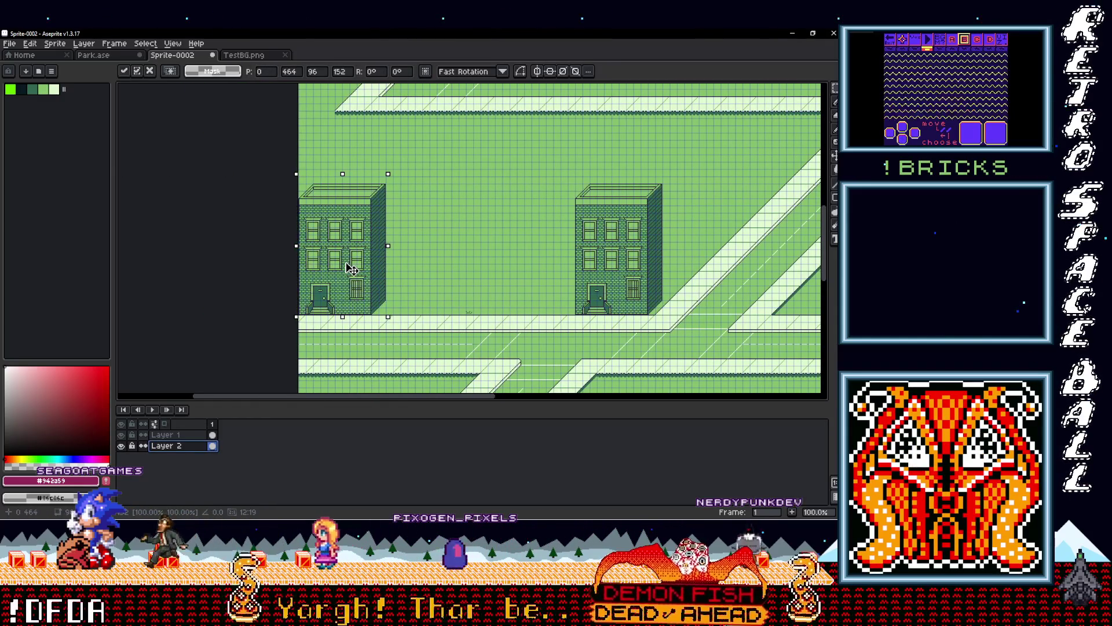
key(Return)
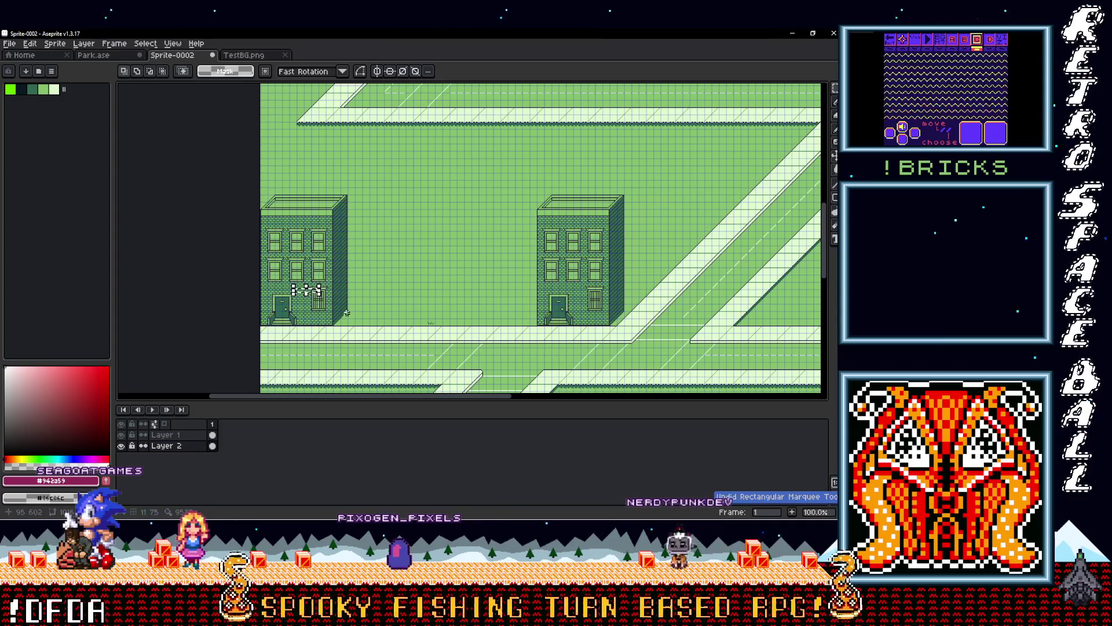
Step: Place further building copies rightward to complete the row of four along the lower-left road
mouse_move(307, 299)
mouse_down()
mouse_move(418, 299)
mouse_move(403, 305)
mouse_up()
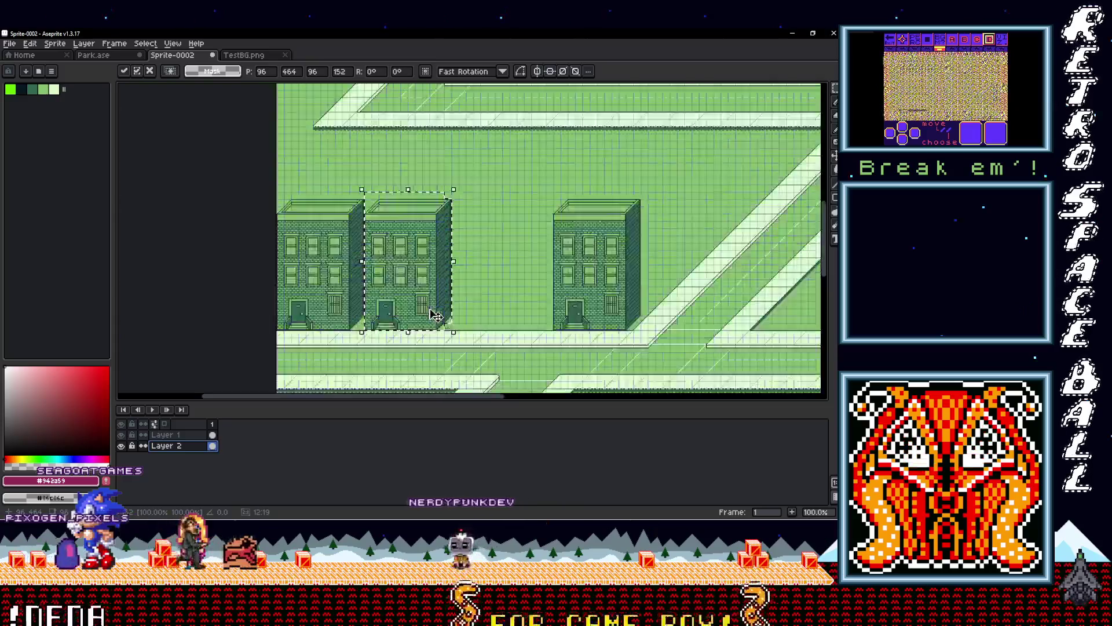
scroll(377, 307, right, 3)
scroll(318, 307, up, 1)
drag(291, 311, 467, 311)
scroll(478, 318, down, 2)
scroll(478, 319, down, 1)
scroll(391, 291, up, 2)
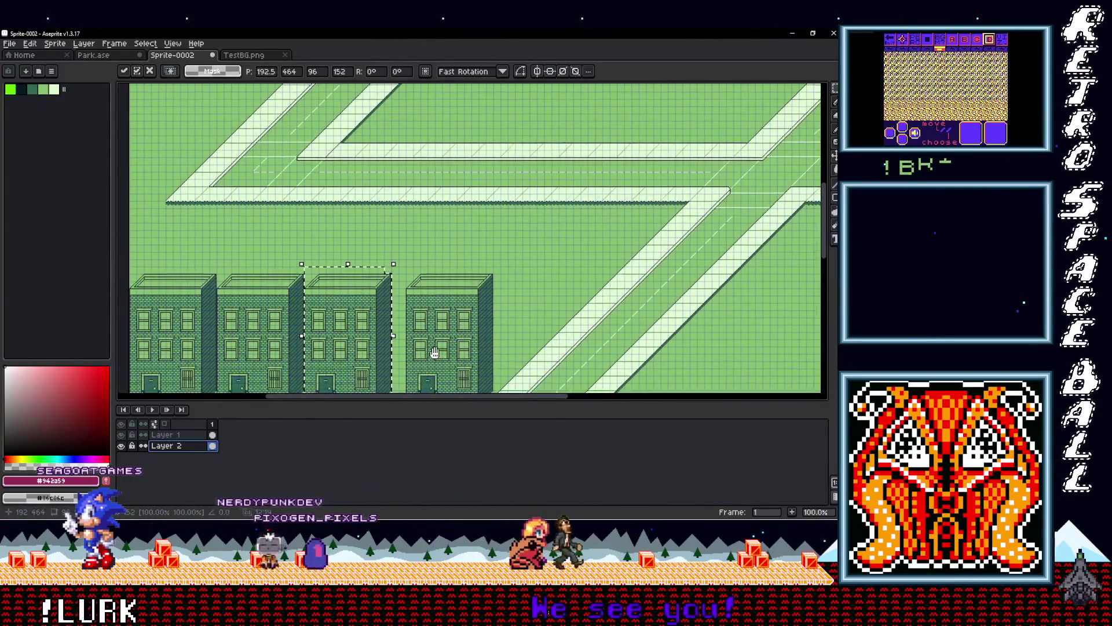
scroll(418, 300, down, 2)
scroll(418, 300, up, 2)
scroll(400, 313, down, 1)
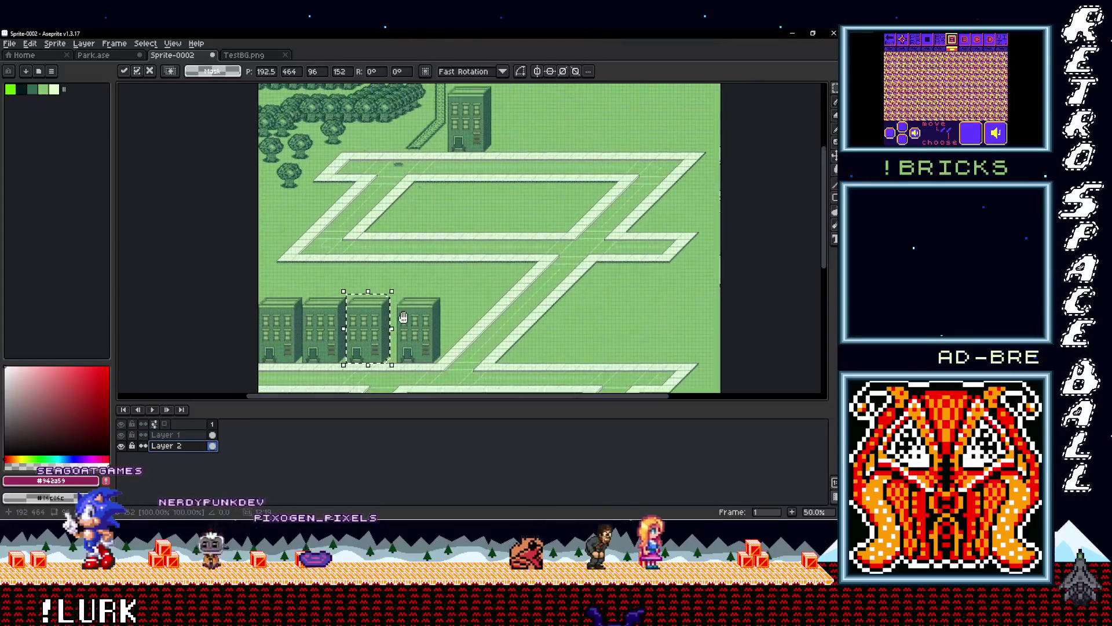
scroll(377, 325, up, 1)
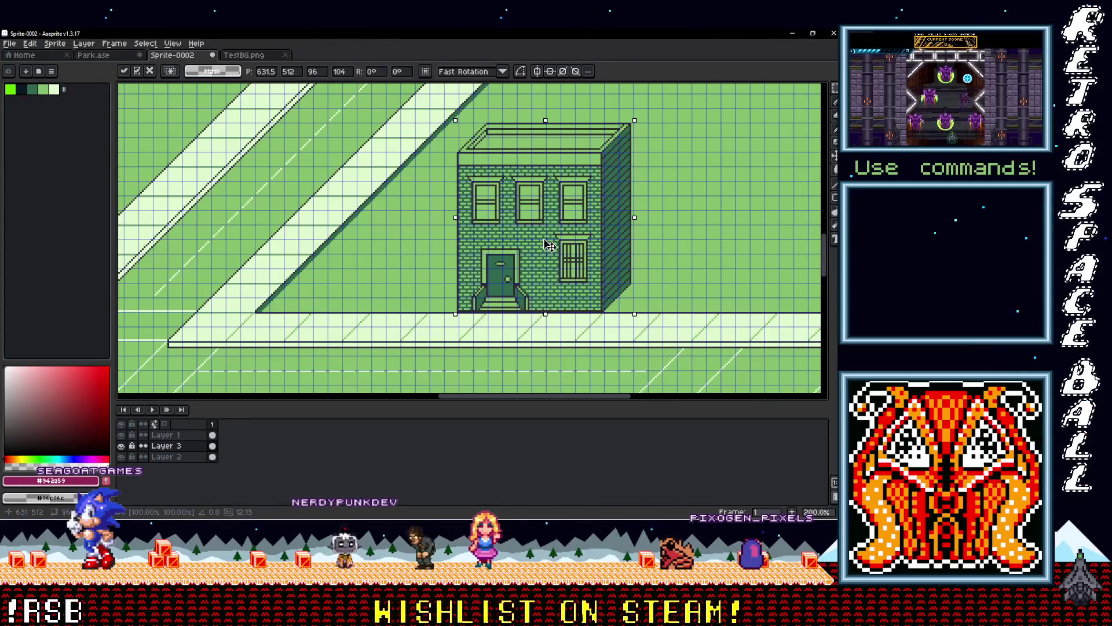
Step: Move a building copy next to the existing building in the row, nudged one pixel right
scroll(549, 245, down, 2)
scroll(409, 253, up, 1)
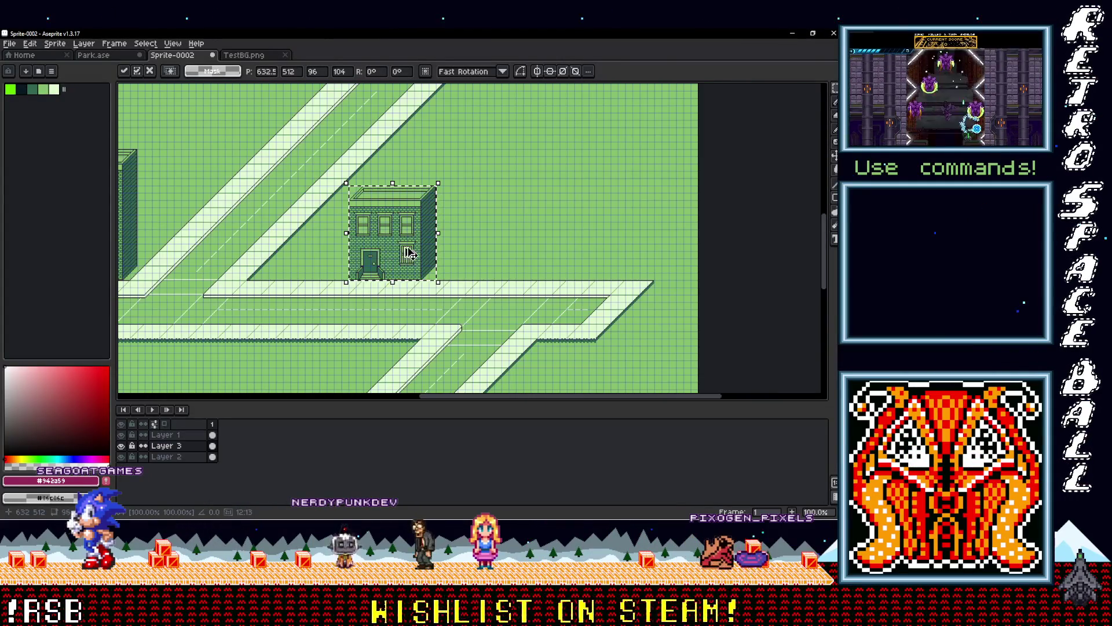
mouse_move(530, 261)
mouse_down()
mouse_move(495, 267)
mouse_move(608, 272)
mouse_move(570, 274)
mouse_up()
scroll(495, 266, up, 2)
scroll(496, 266, down, 2)
scroll(511, 267, up, 2)
scroll(475, 265, down, 1)
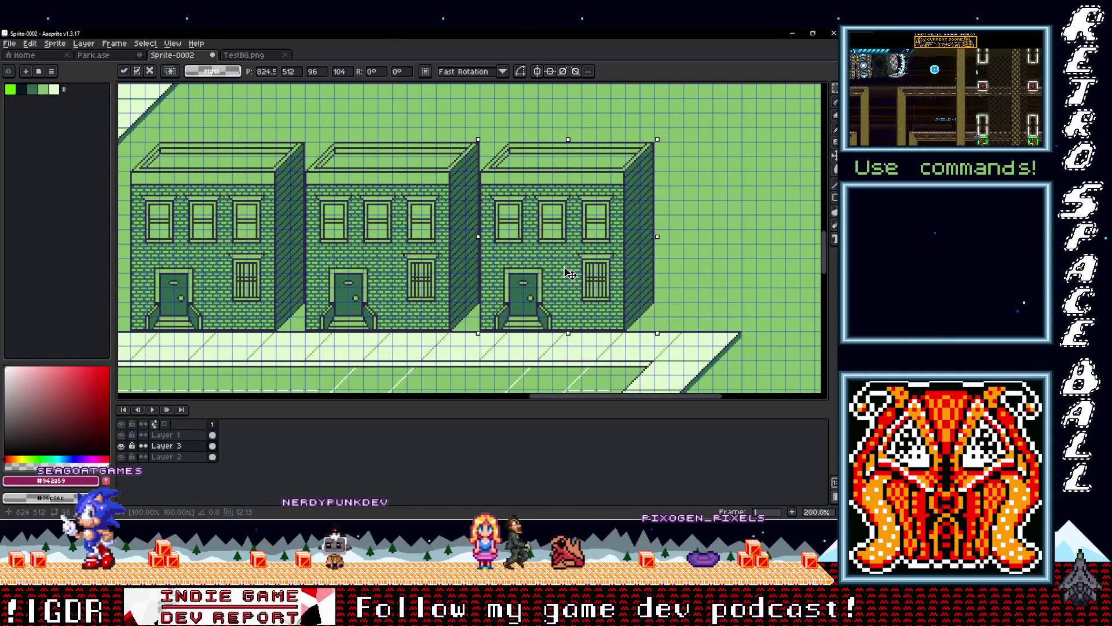
scroll(570, 274, down, 3)
scroll(550, 244, up, 1)
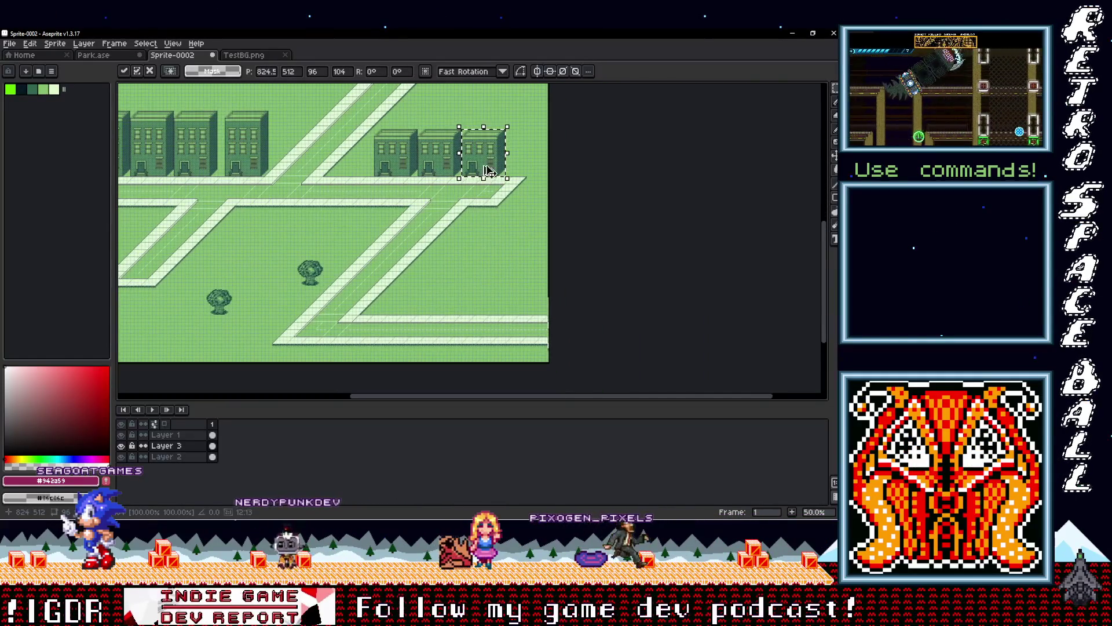
scroll(435, 293, up, 2)
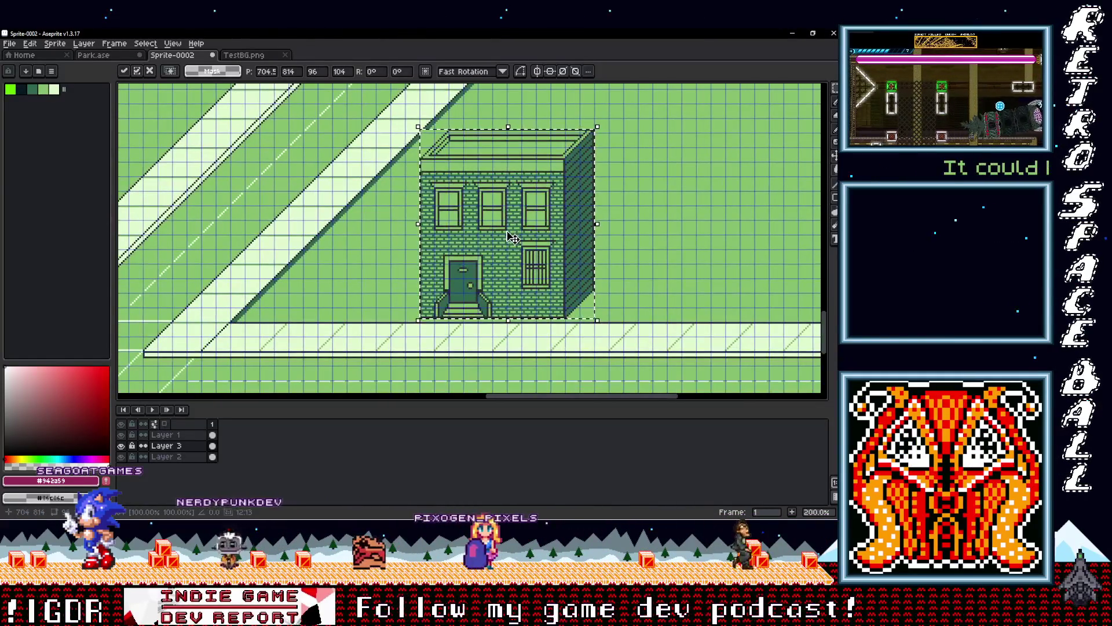
drag(507, 235, 509, 235)
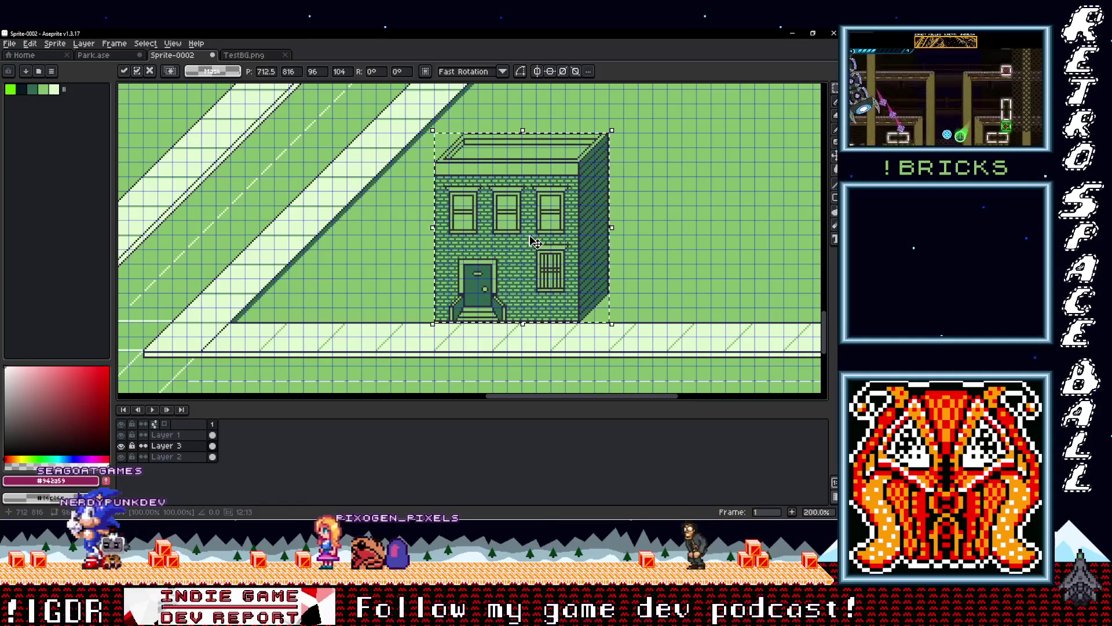
Step: Place another building copy in the lower-right row and fine-tune its position
drag(535, 243, 360, 243)
scroll(425, 259, down, 2)
scroll(484, 216, up, 3)
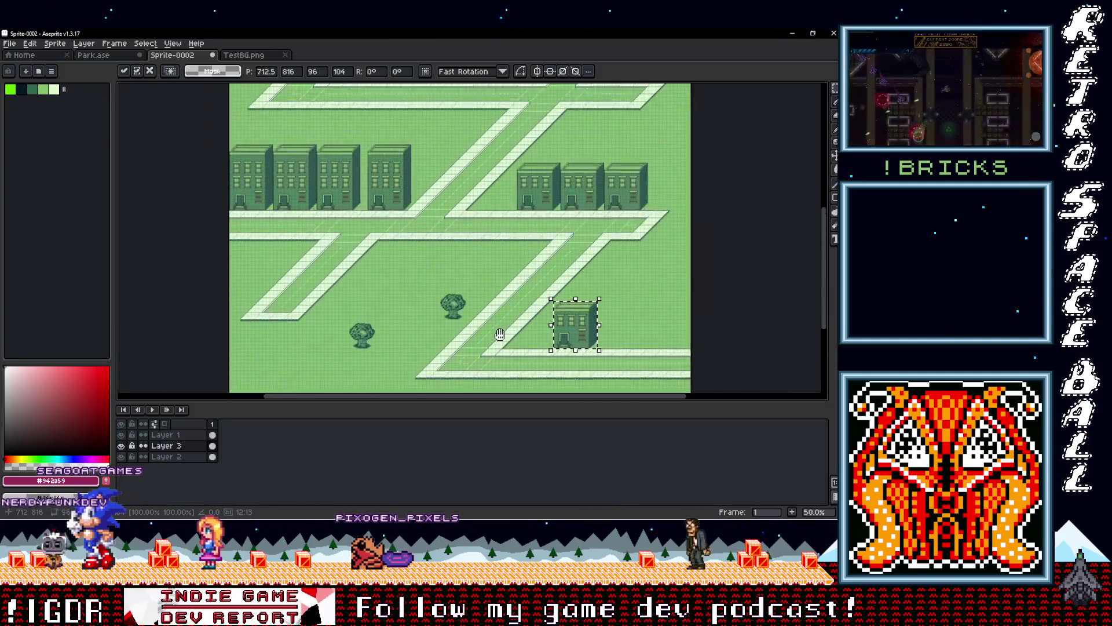
scroll(484, 215, down, 4)
mouse_move(413, 229)
mouse_down()
mouse_move(394, 217)
mouse_move(446, 267)
mouse_up()
scroll(446, 266, up, 1)
mouse_move(321, 320)
mouse_down()
mouse_move(516, 366)
mouse_move(486, 251)
mouse_move(365, 331)
mouse_up()
scroll(365, 331, up, 1)
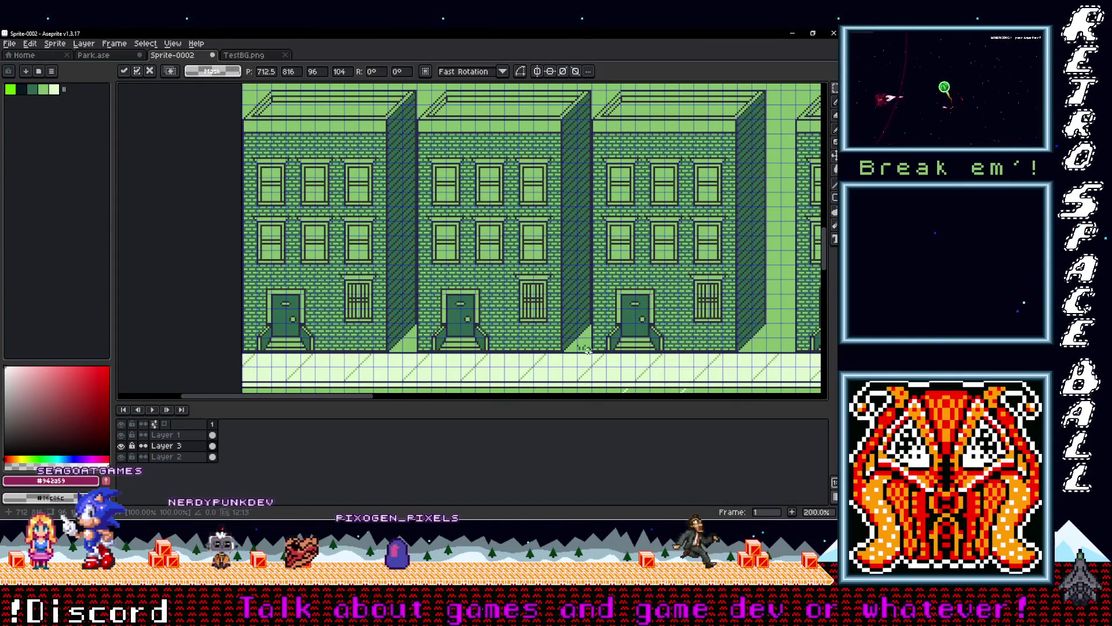
mouse_move(590, 350)
mouse_down()
mouse_move(504, 174)
mouse_move(417, 199)
mouse_up()
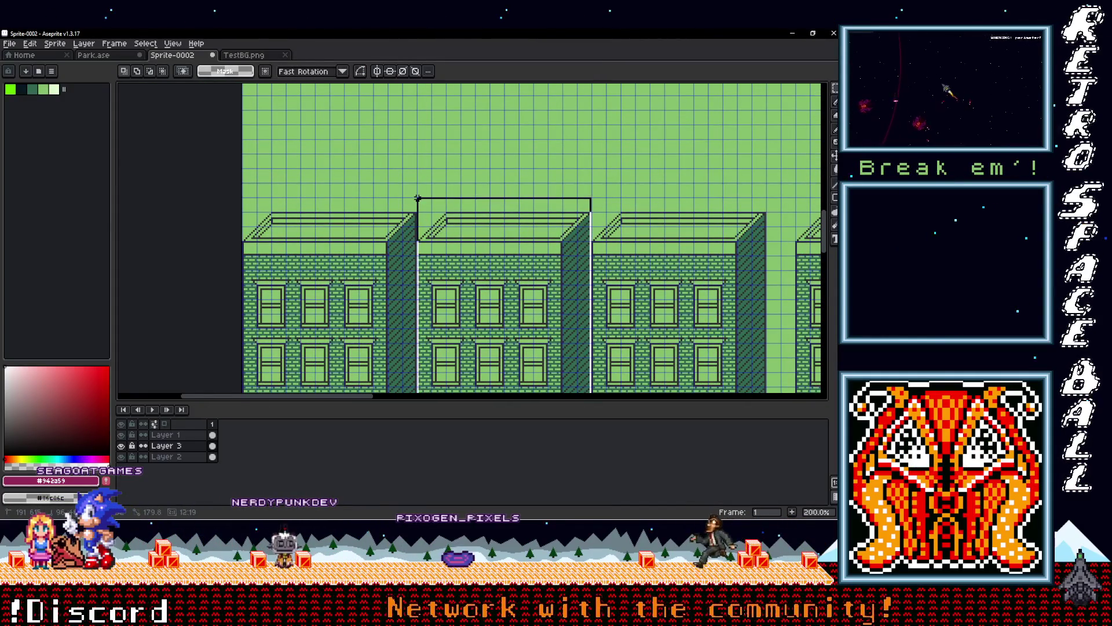
scroll(480, 276, down, 2)
mouse_move(479, 276)
mouse_down()
mouse_move(660, 345)
mouse_move(670, 332)
mouse_up()
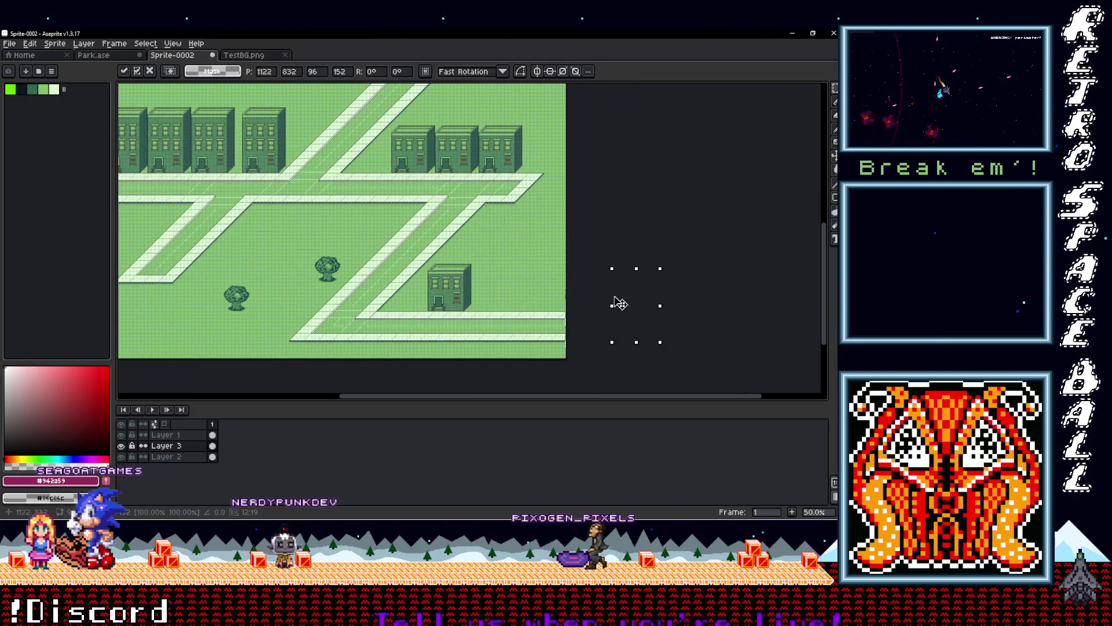
scroll(507, 284, up, 2)
mouse_move(470, 247)
mouse_down()
mouse_move(415, 299)
mouse_move(589, 298)
mouse_up()
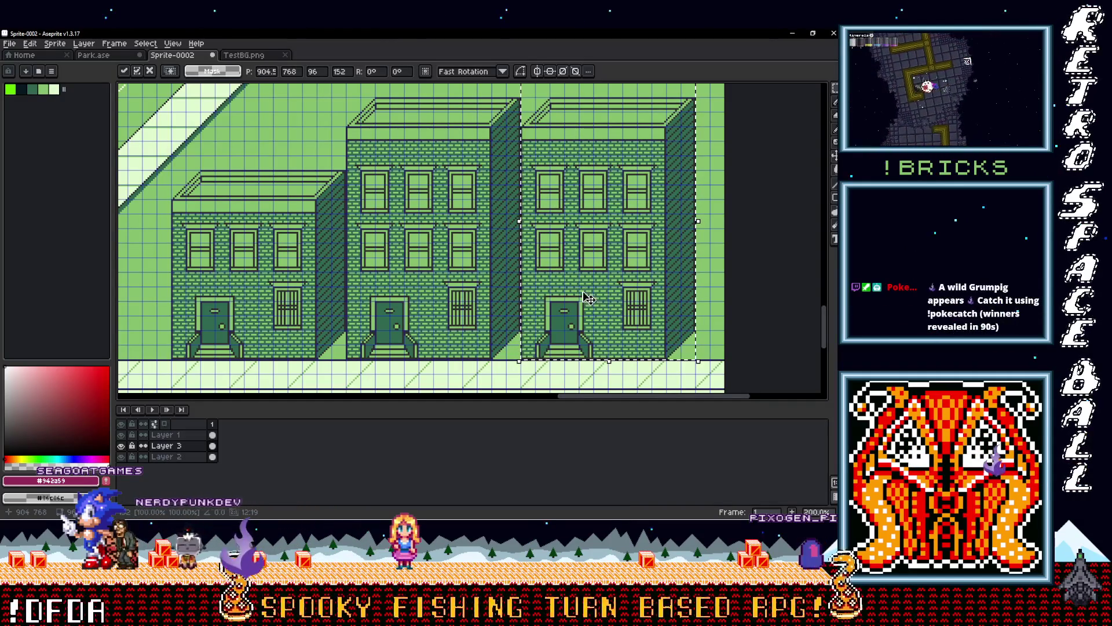
Step: Survey the building rows along the roads and commit the moved copy with Enter
scroll(573, 298, down, 2)
mouse_move(573, 293)
mouse_down()
mouse_move(621, 318)
mouse_move(506, 302)
mouse_move(541, 323)
mouse_move(513, 396)
mouse_up()
mouse_move(315, 201)
mouse_down()
mouse_move(422, 270)
mouse_move(368, 209)
mouse_move(385, 219)
mouse_move(394, 208)
mouse_up()
scroll(396, 210, up, 1)
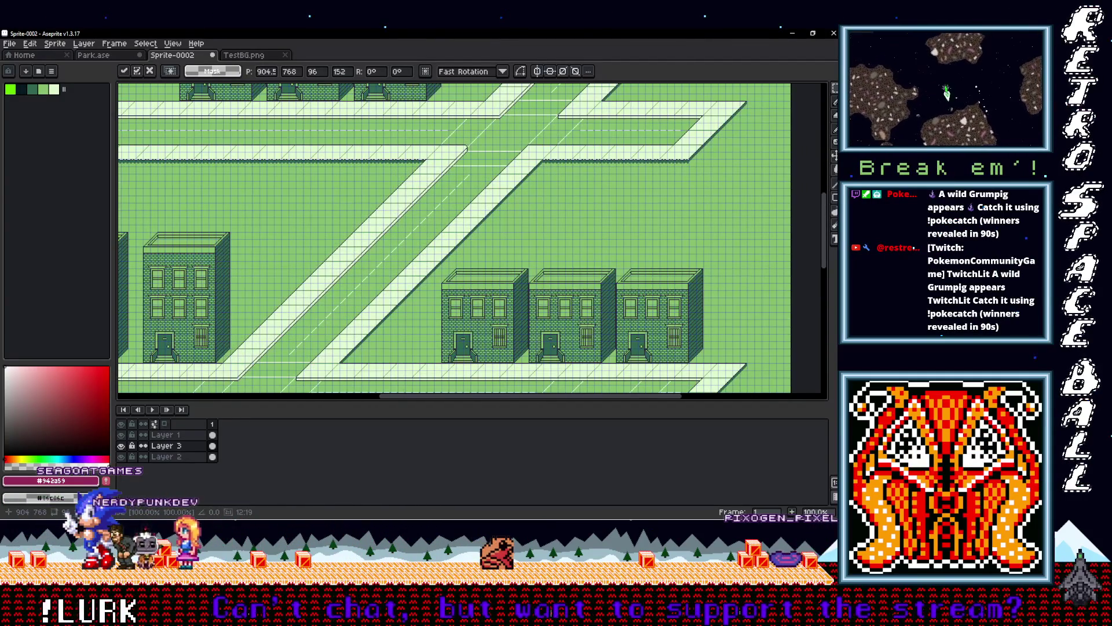
mouse_move(394, 214)
mouse_down()
mouse_move(385, 206)
mouse_move(429, 273)
mouse_move(440, 220)
mouse_move(355, 175)
mouse_up()
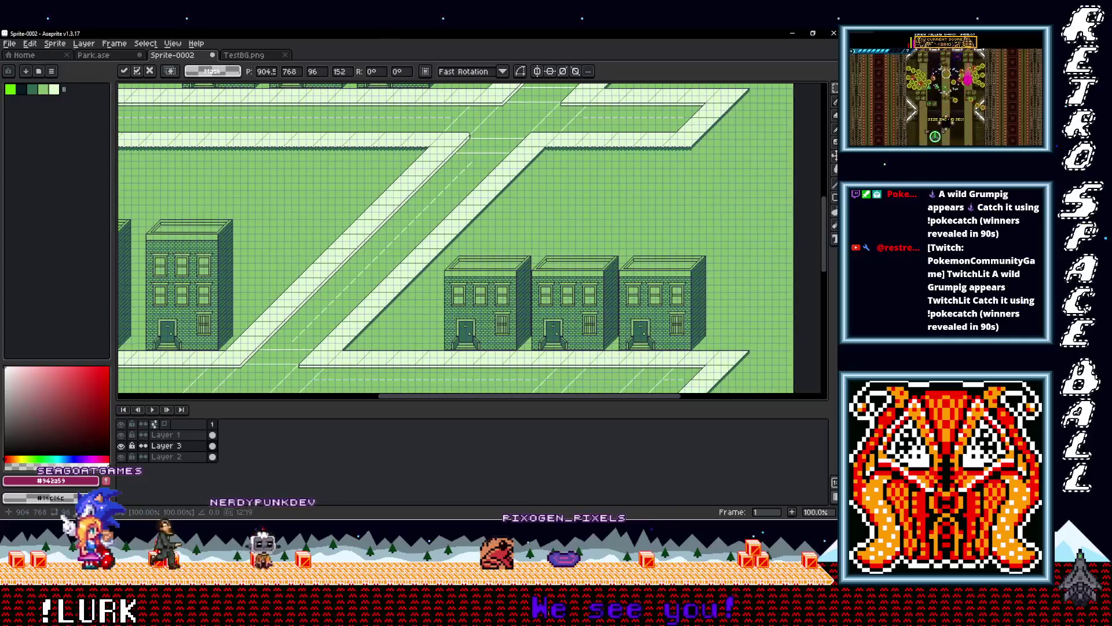
scroll(418, 297, up, 1)
drag(571, 359, 422, 356)
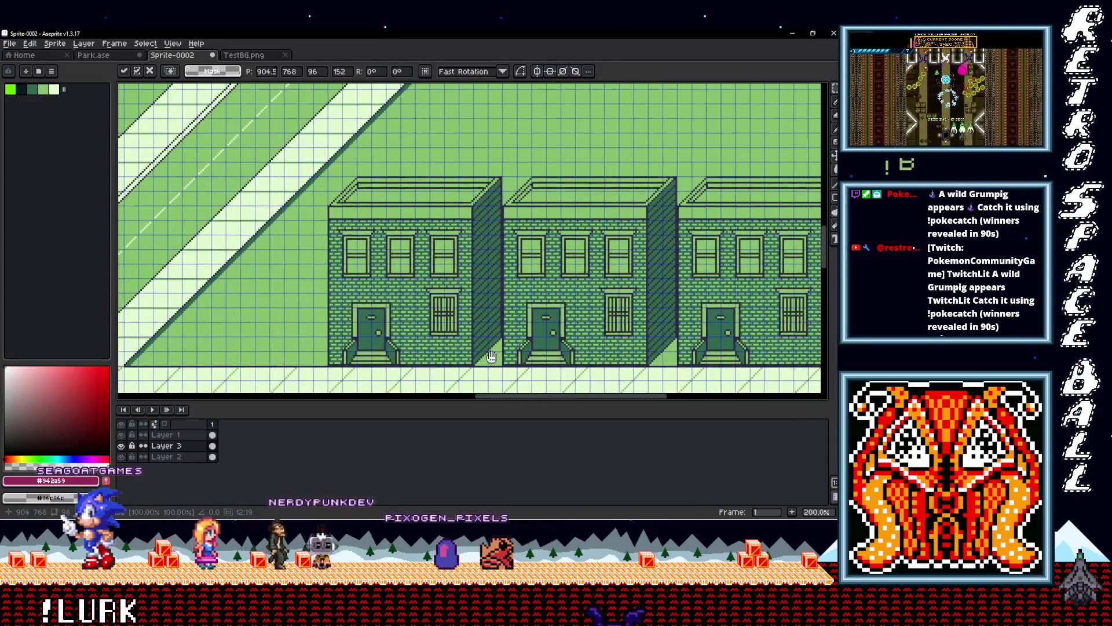
scroll(400, 249, down, 1)
mouse_move(402, 255)
mouse_down()
mouse_move(400, 231)
mouse_move(477, 244)
mouse_move(398, 222)
mouse_move(458, 209)
mouse_move(470, 221)
mouse_move(462, 288)
mouse_up()
scroll(463, 289, down, 2)
scroll(516, 261, up, 1)
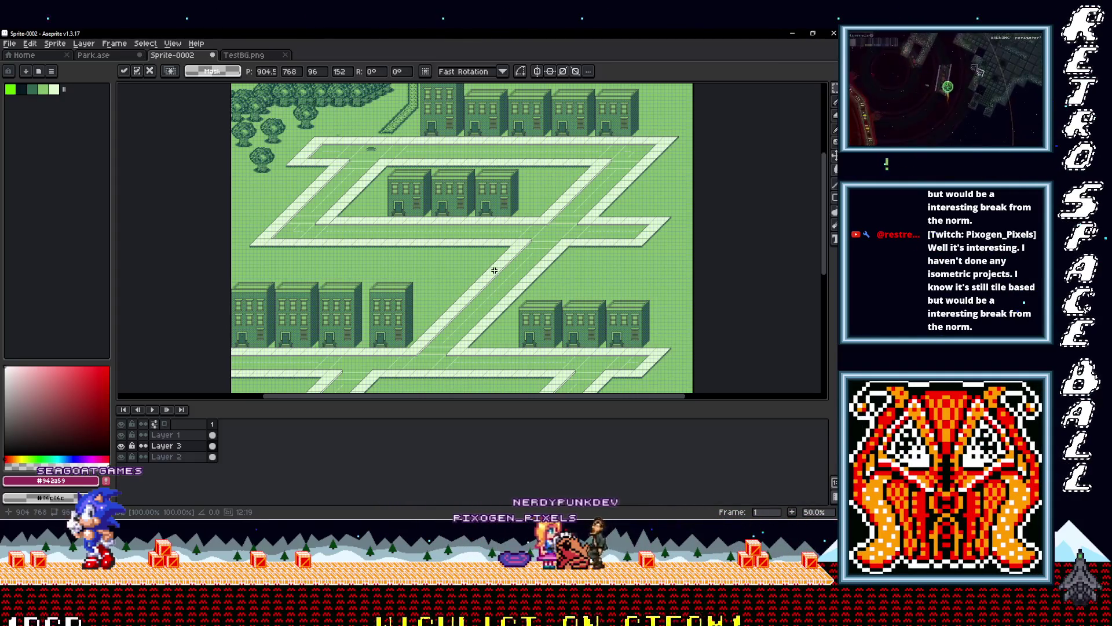
scroll(511, 274, down, 1)
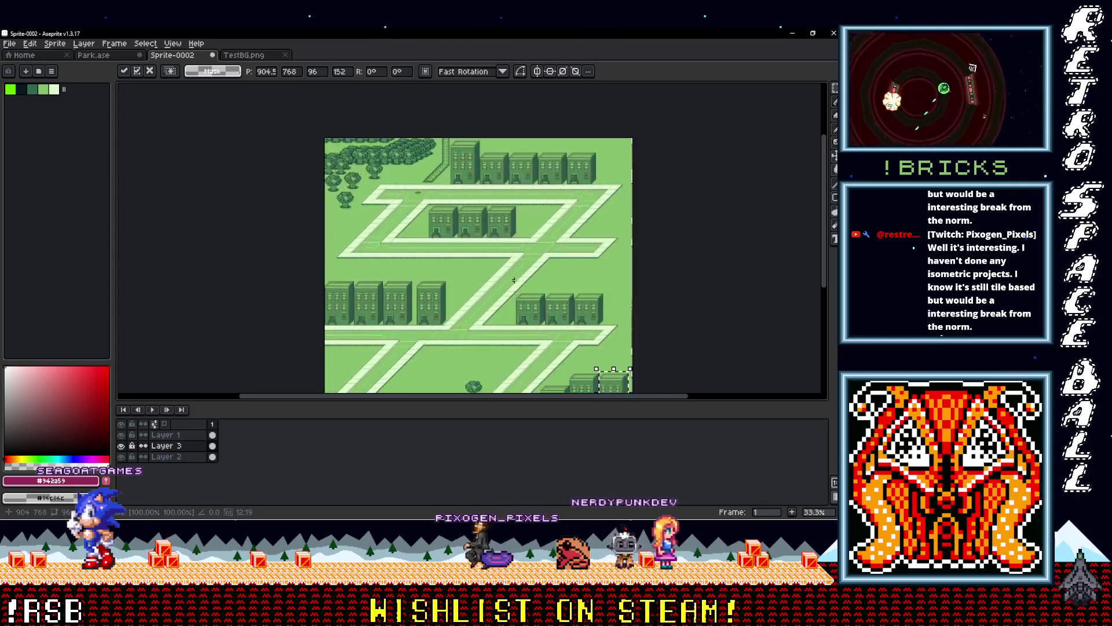
scroll(464, 297, right, 2)
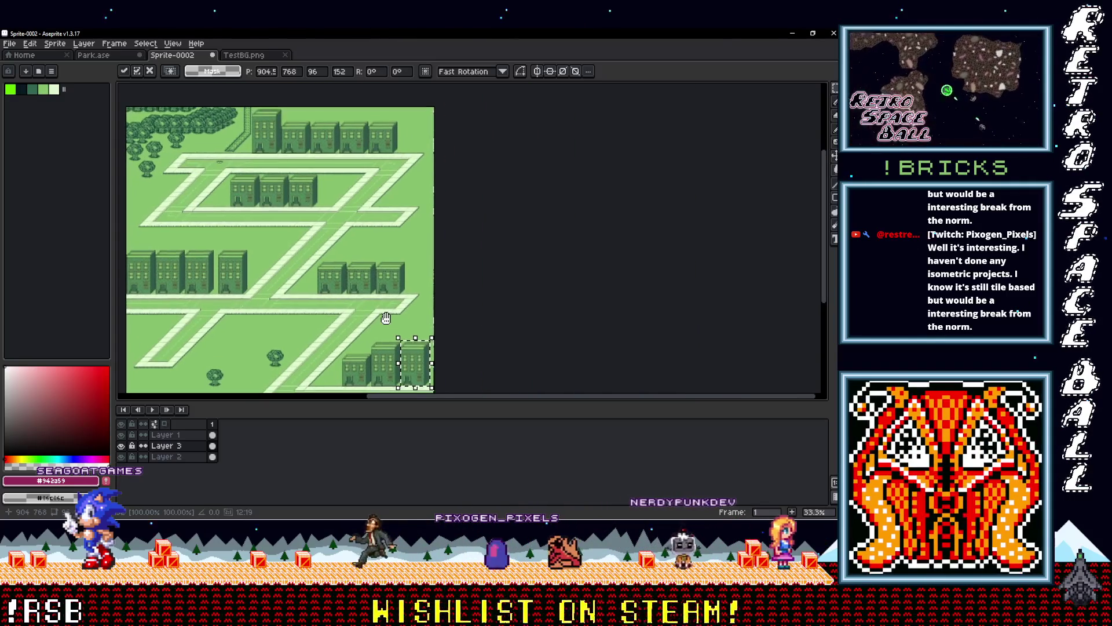
key(Return)
scroll(395, 237, up, 1)
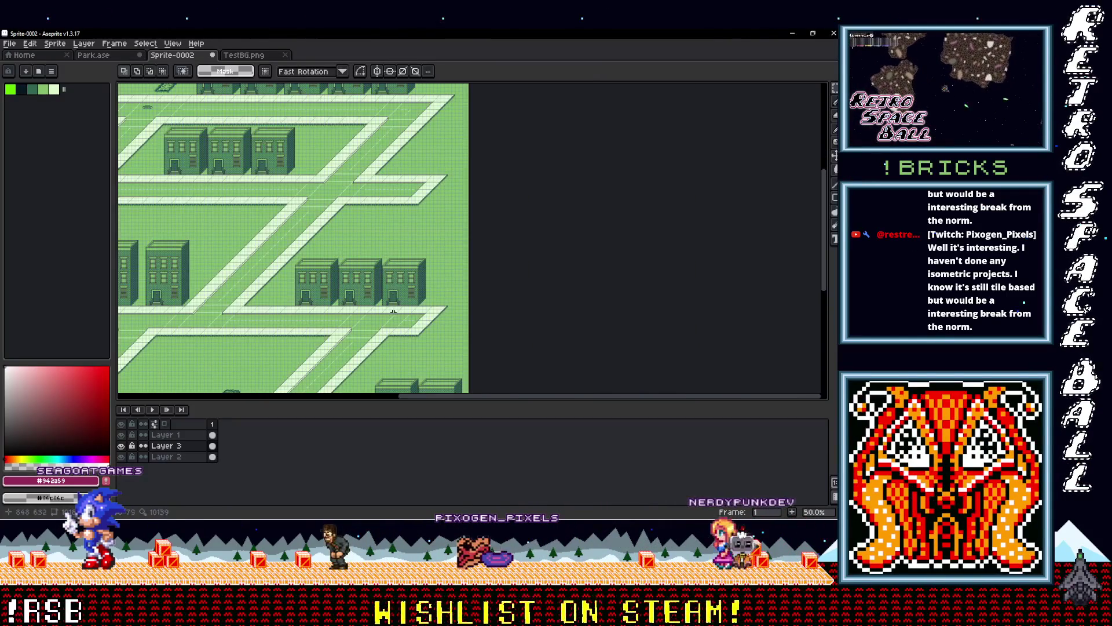
Step: Select a building and drag a copy toward the empty plot at the map's right edge
scroll(434, 232, down, 2)
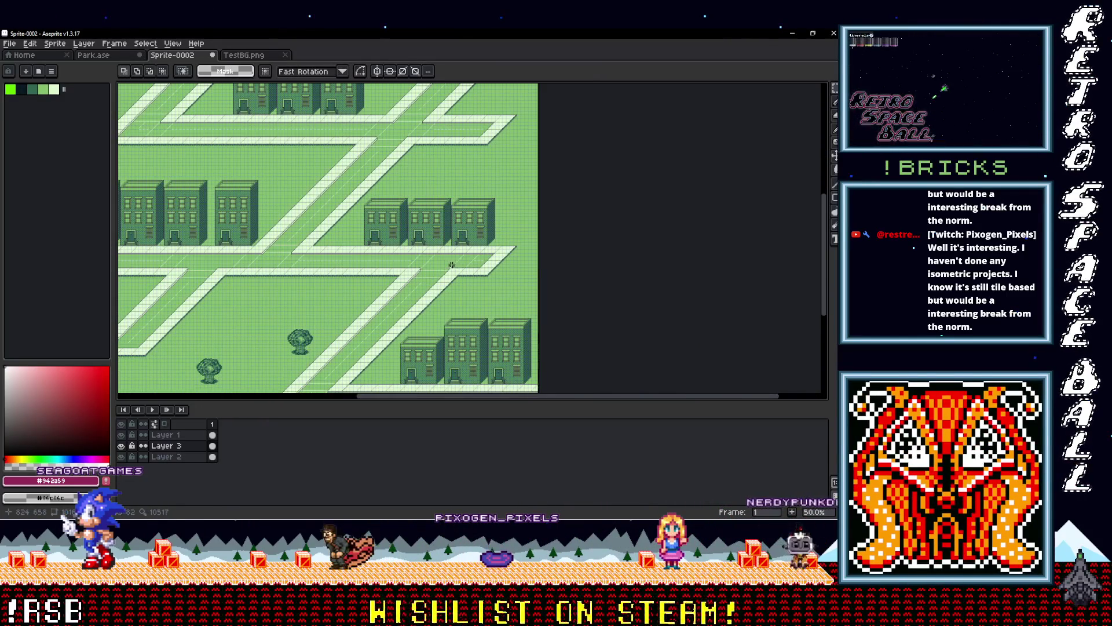
drag(423, 312, 476, 249)
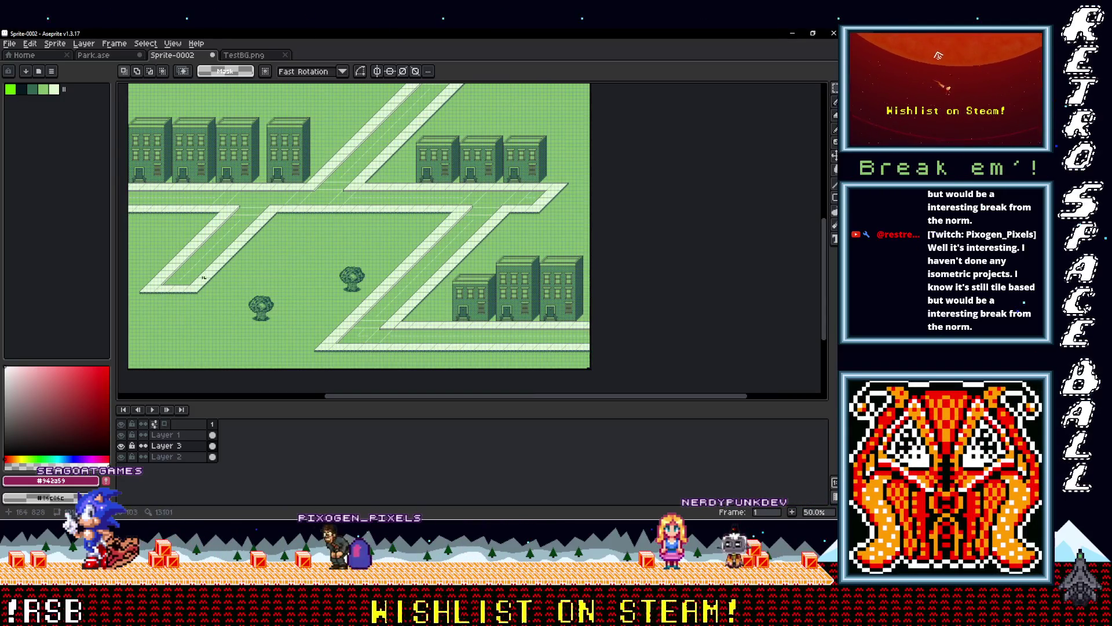
drag(296, 193, 467, 266)
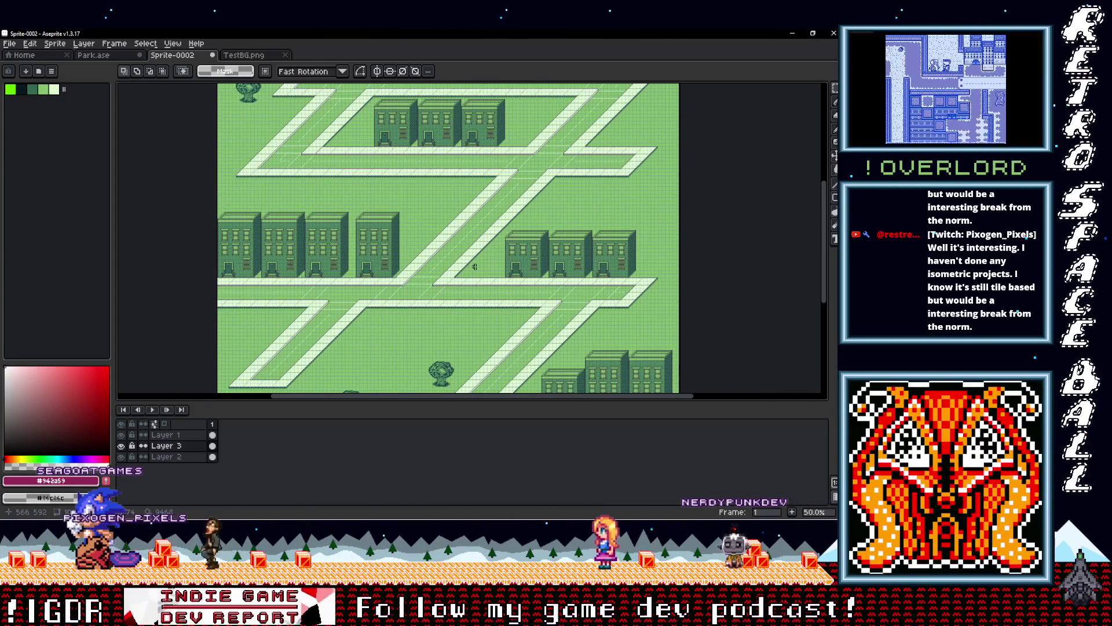
drag(494, 217, 444, 321)
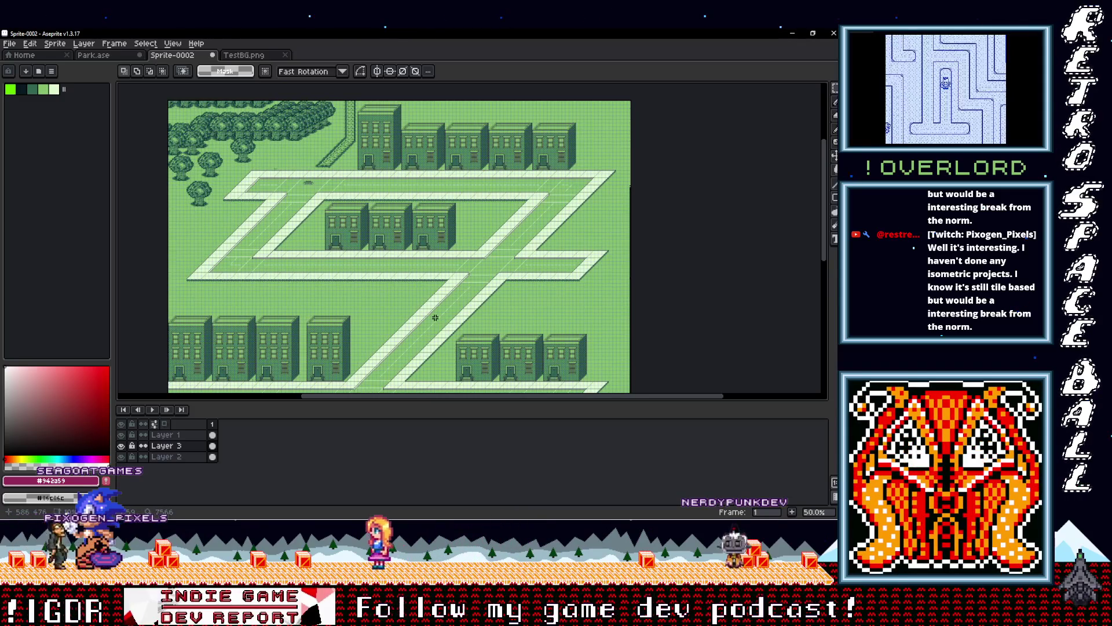
scroll(432, 318, up, 2)
mouse_move(347, 359)
mouse_down()
mouse_move(371, 293)
mouse_move(158, 170)
mouse_up()
scroll(282, 124, down, 1)
drag(441, 194, 273, 176)
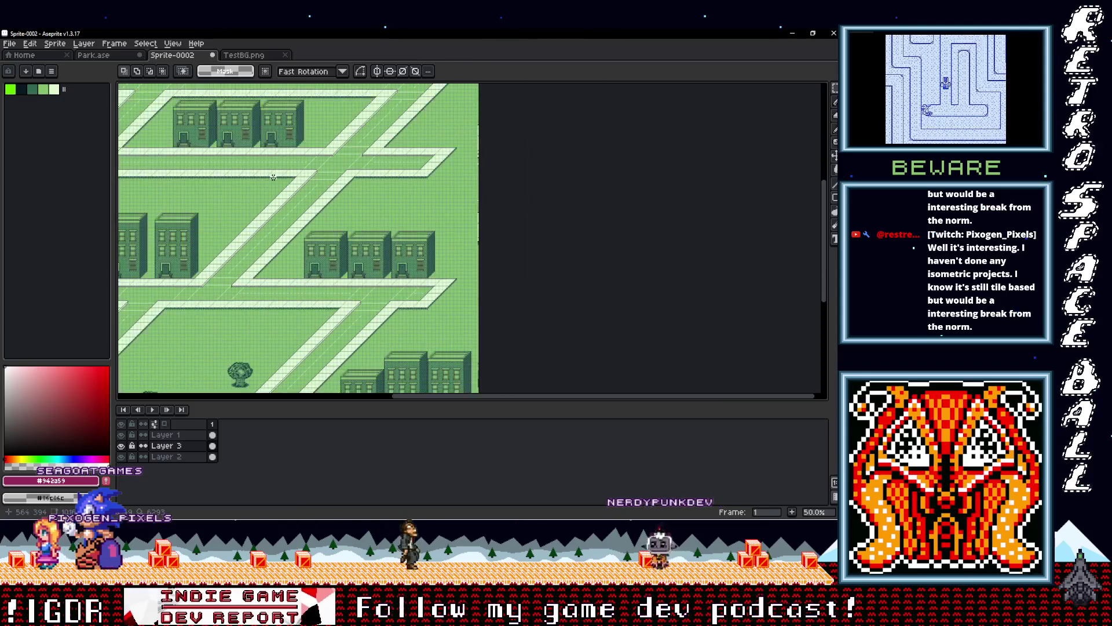
scroll(322, 270, up, 1)
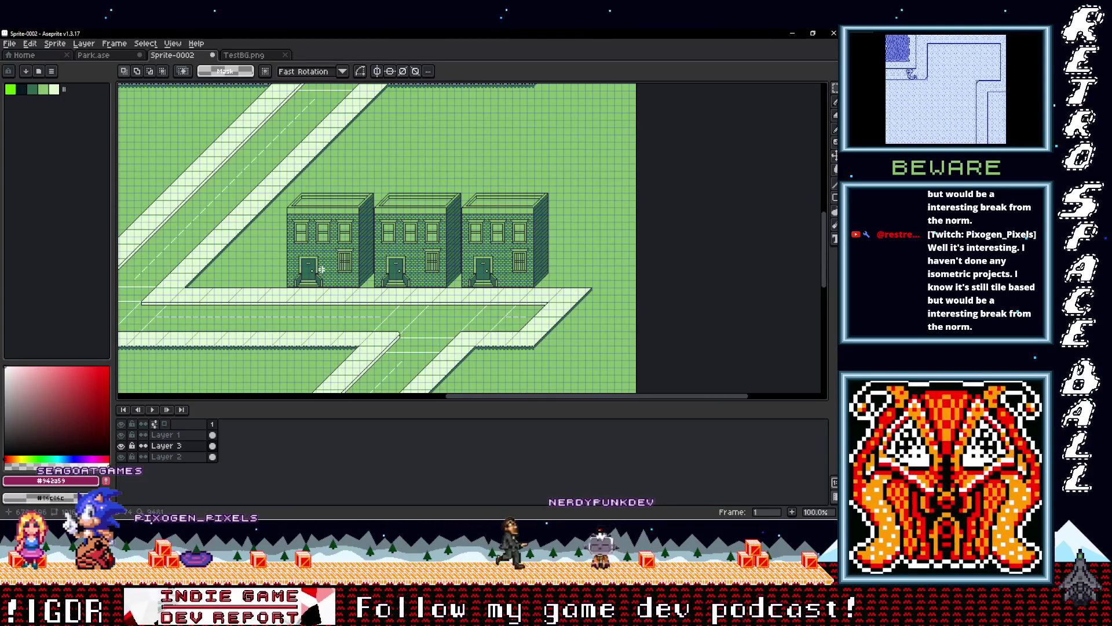
scroll(377, 266, down, 2)
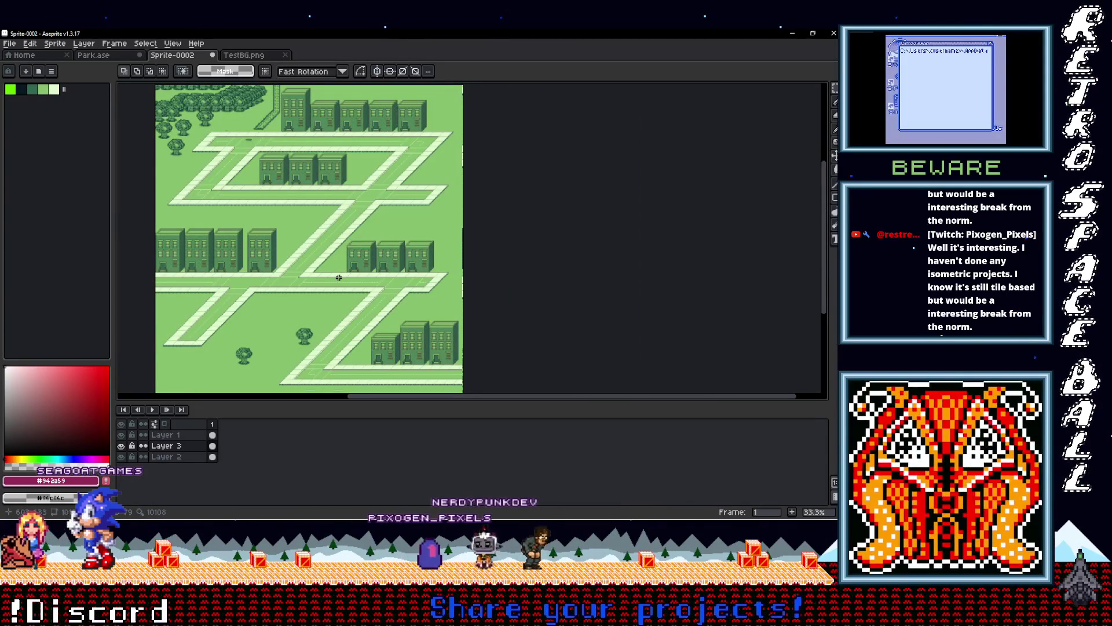
mouse_move(332, 249)
mouse_down()
mouse_move(426, 293)
mouse_move(327, 200)
mouse_move(381, 199)
mouse_move(345, 307)
mouse_up()
scroll(426, 293, up, 1)
scroll(354, 225, down, 1)
mouse_move(354, 226)
mouse_down()
mouse_move(345, 300)
mouse_move(296, 275)
mouse_up()
scroll(386, 323, up, 4)
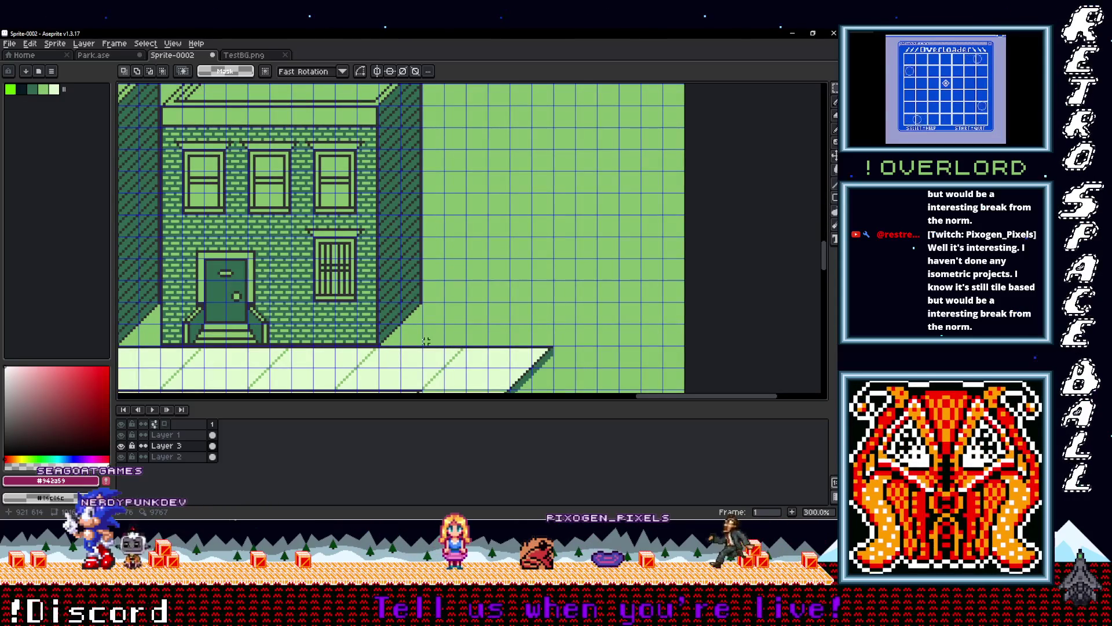
Step: Settle the lone copy beside the upper road loop and commit it
mouse_move(427, 341)
mouse_down()
mouse_move(423, 88)
mouse_move(168, 155)
mouse_move(168, 165)
mouse_up()
scroll(399, 304, down, 2)
mouse_move(387, 309)
mouse_down()
mouse_move(418, 382)
mouse_move(446, 241)
mouse_move(488, 240)
mouse_move(476, 249)
mouse_up()
scroll(478, 249, up, 3)
scroll(459, 251, down, 2)
scroll(458, 251, down, 1)
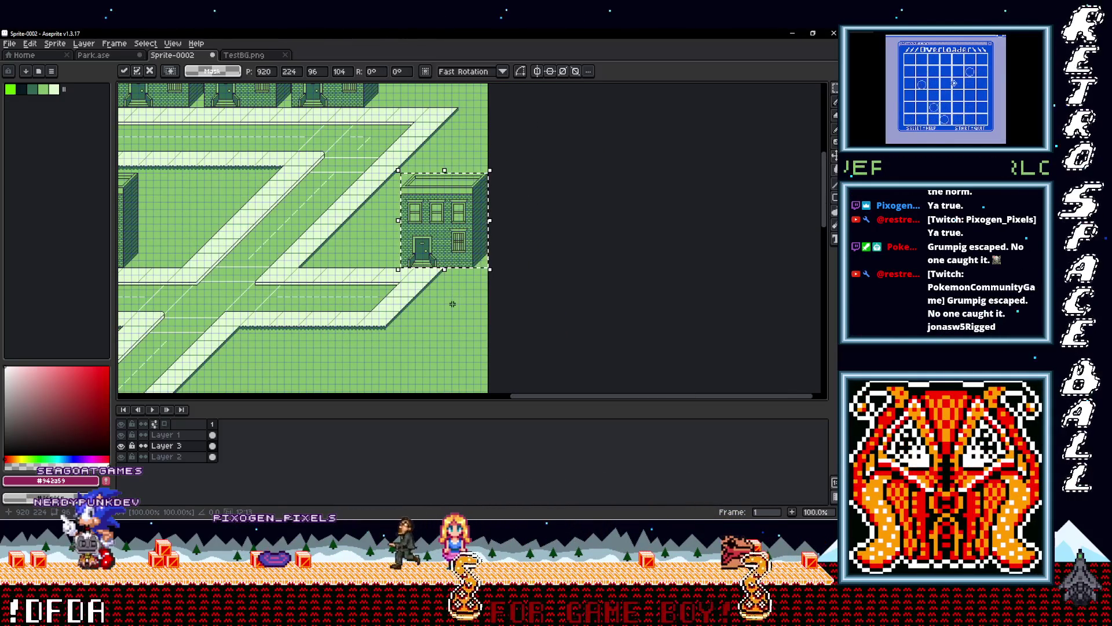
click(444, 322)
scroll(417, 283, down, 2)
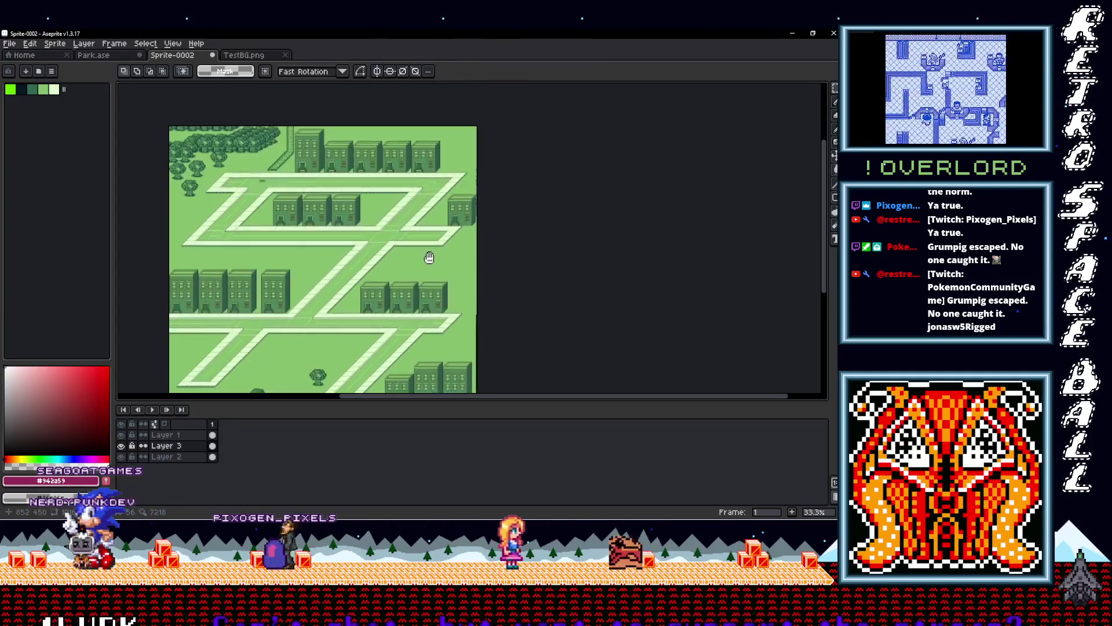
mouse_move(393, 260)
mouse_down()
mouse_move(371, 324)
mouse_move(385, 328)
mouse_move(366, 334)
mouse_up()
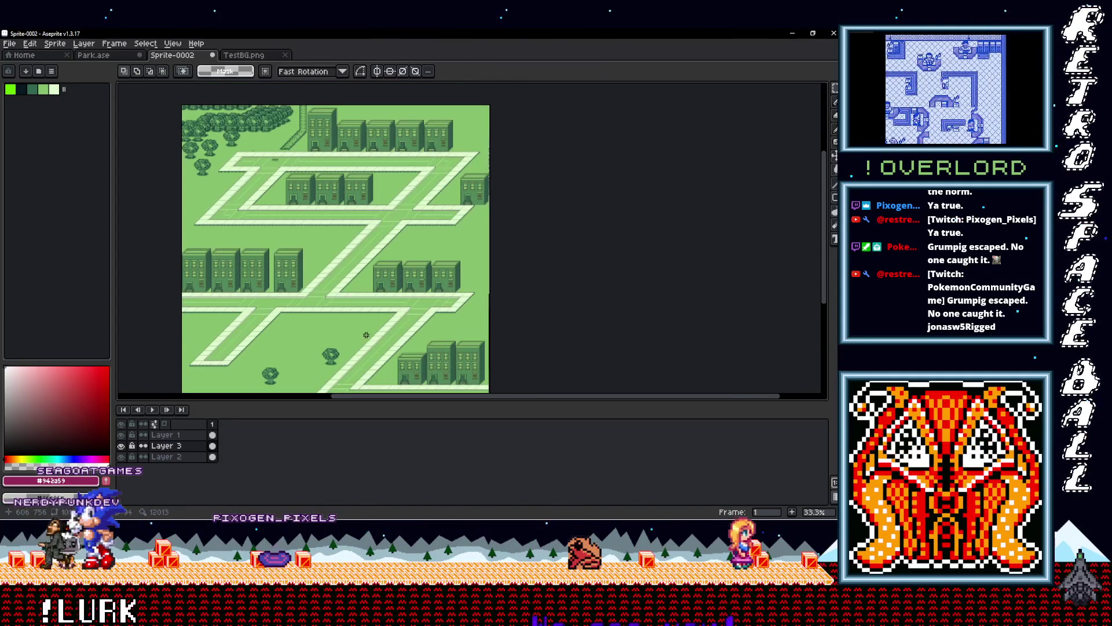
scroll(360, 367, up, 1)
scroll(343, 243, down, 2)
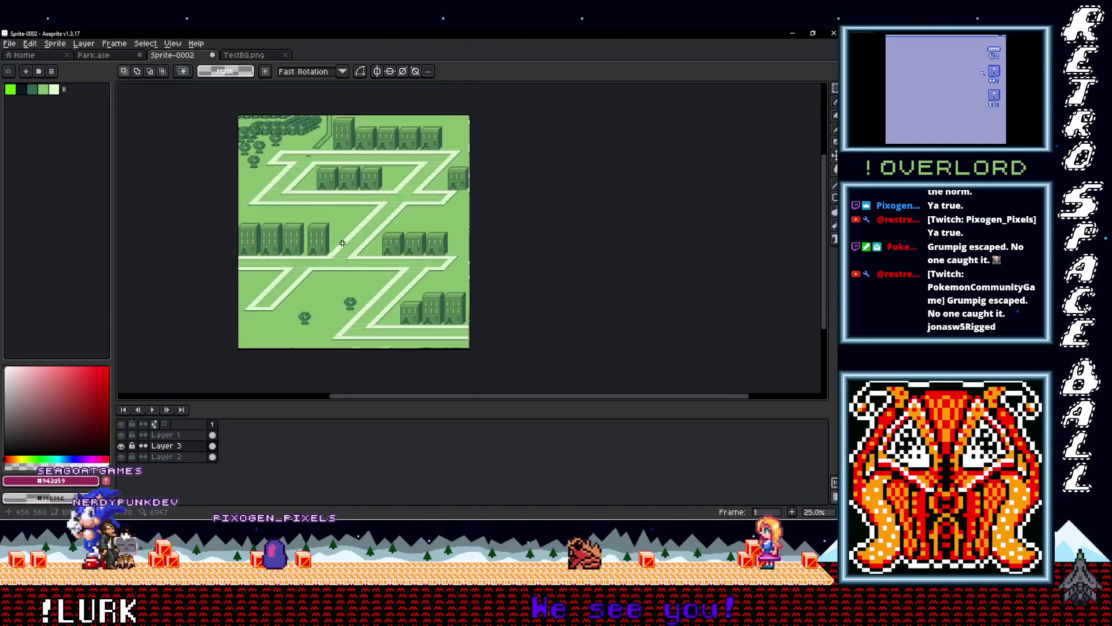
scroll(342, 243, up, 1)
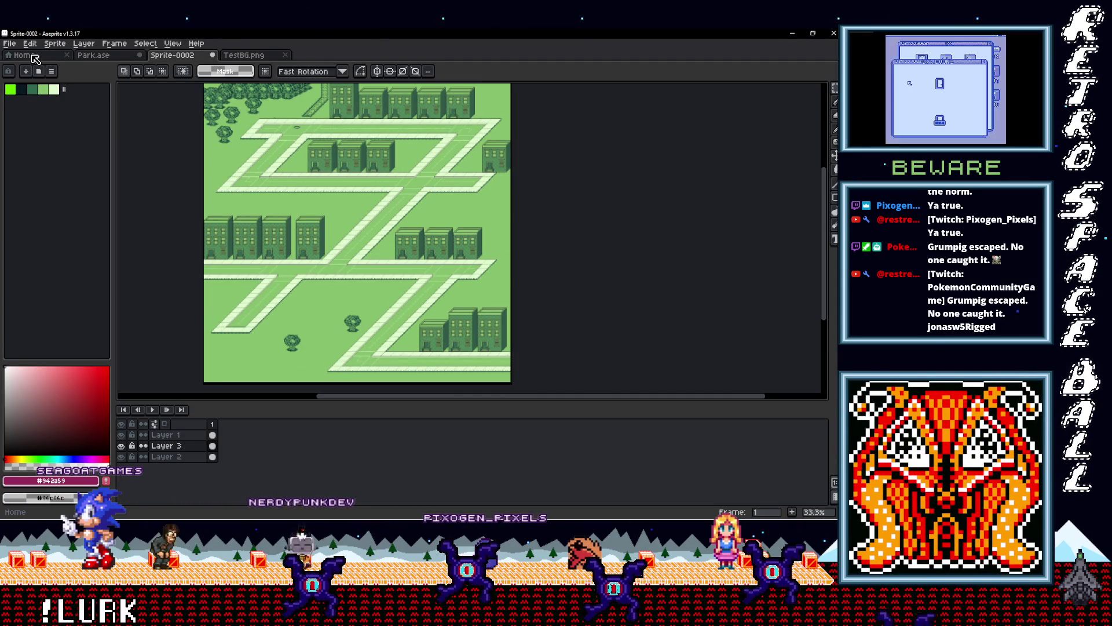
Step: Open Locations.aseprite from GB Studio > Plotting > Dopewars GB via the Home tab
click(36, 56)
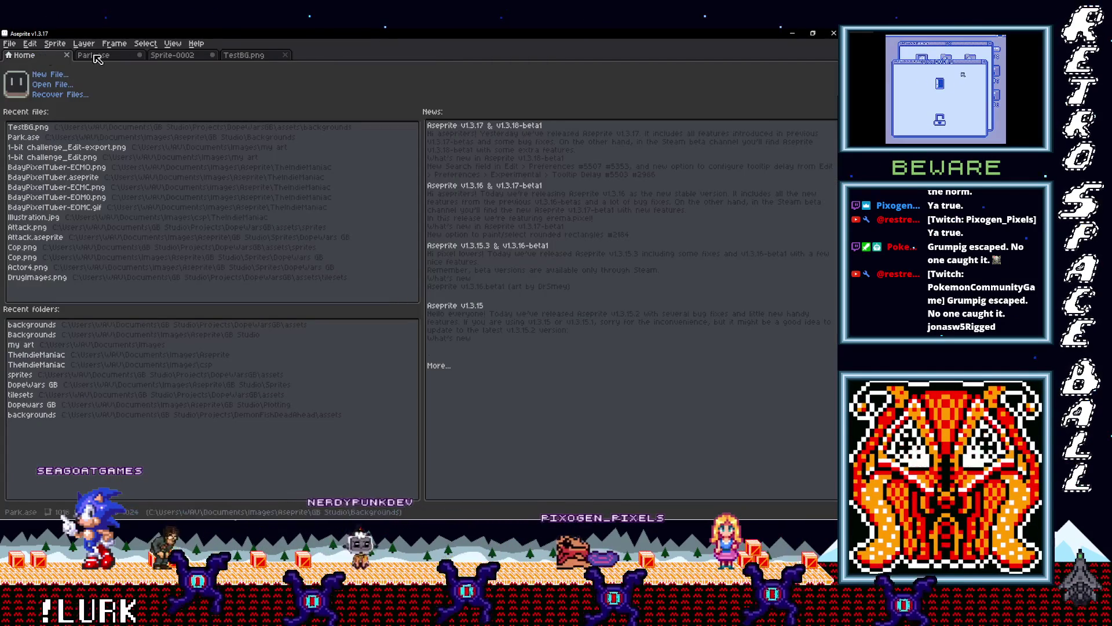
click(56, 87)
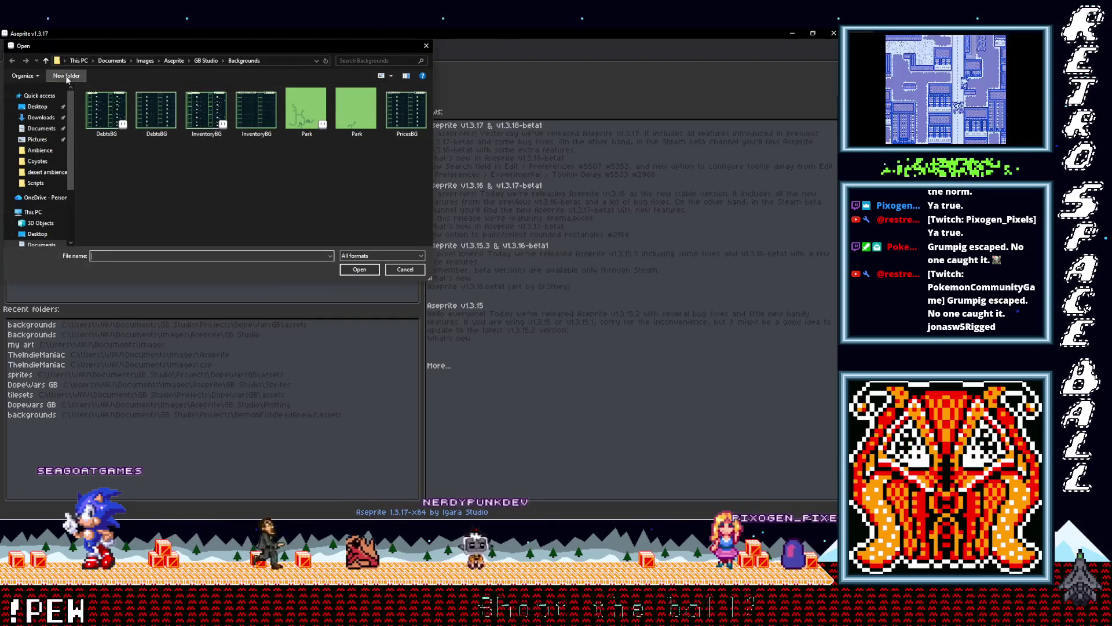
click(47, 63)
double_click(118, 113)
double_click(108, 102)
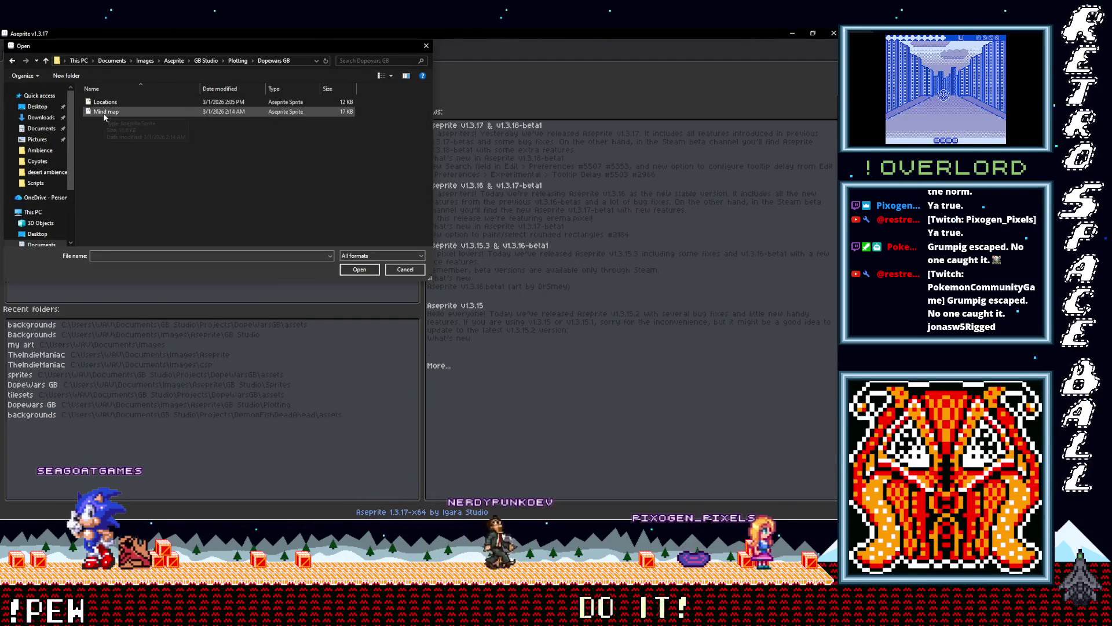
double_click(107, 104)
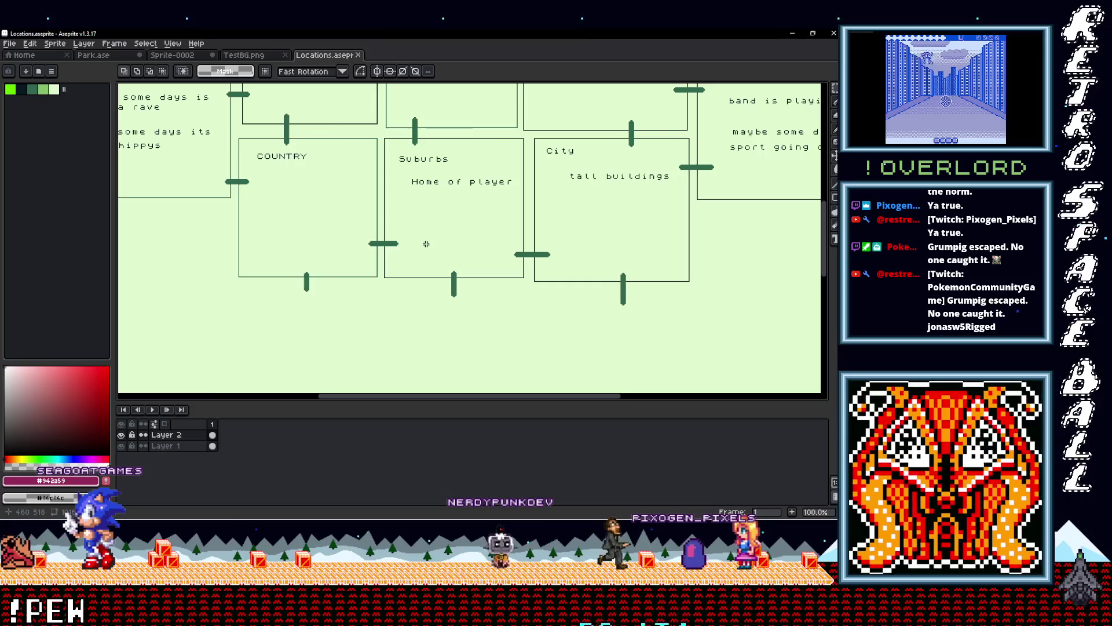
scroll(427, 244, down, 3)
scroll(353, 293, up, 3)
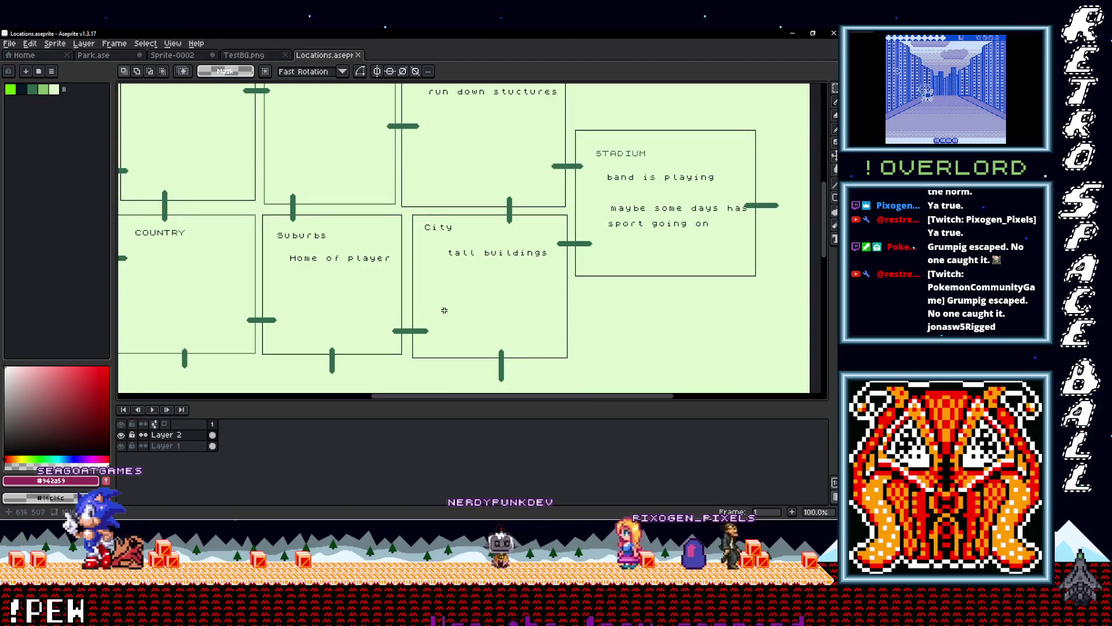
drag(442, 305, 394, 346)
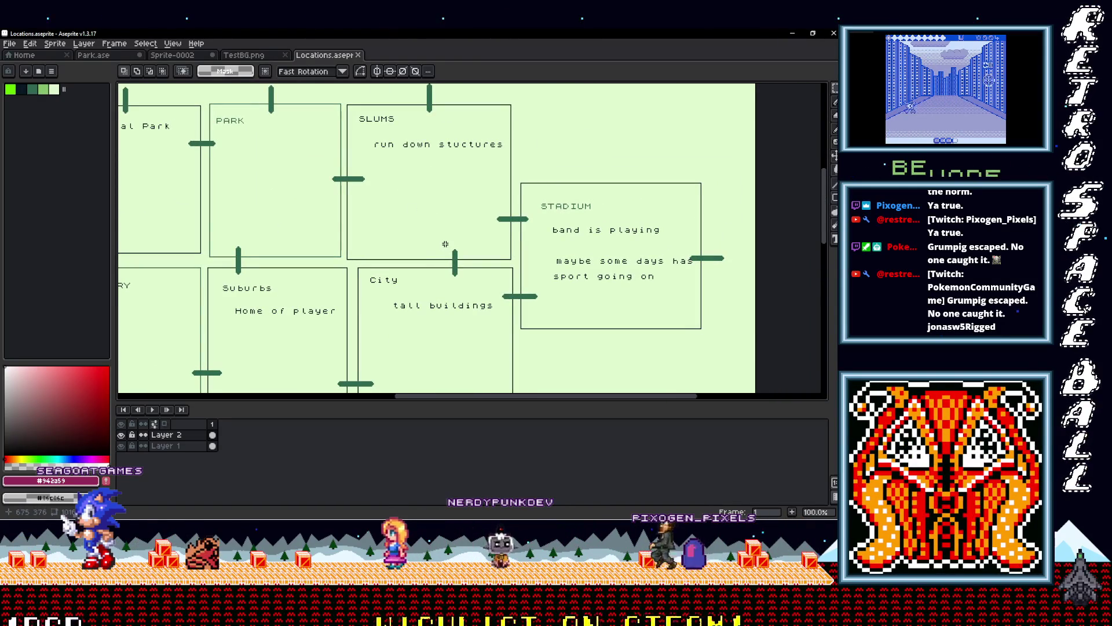
scroll(445, 244, down, 3)
mouse_move(438, 232)
mouse_down()
mouse_move(355, 293)
mouse_move(370, 256)
mouse_up()
scroll(370, 257, down, 2)
scroll(408, 305, up, 2)
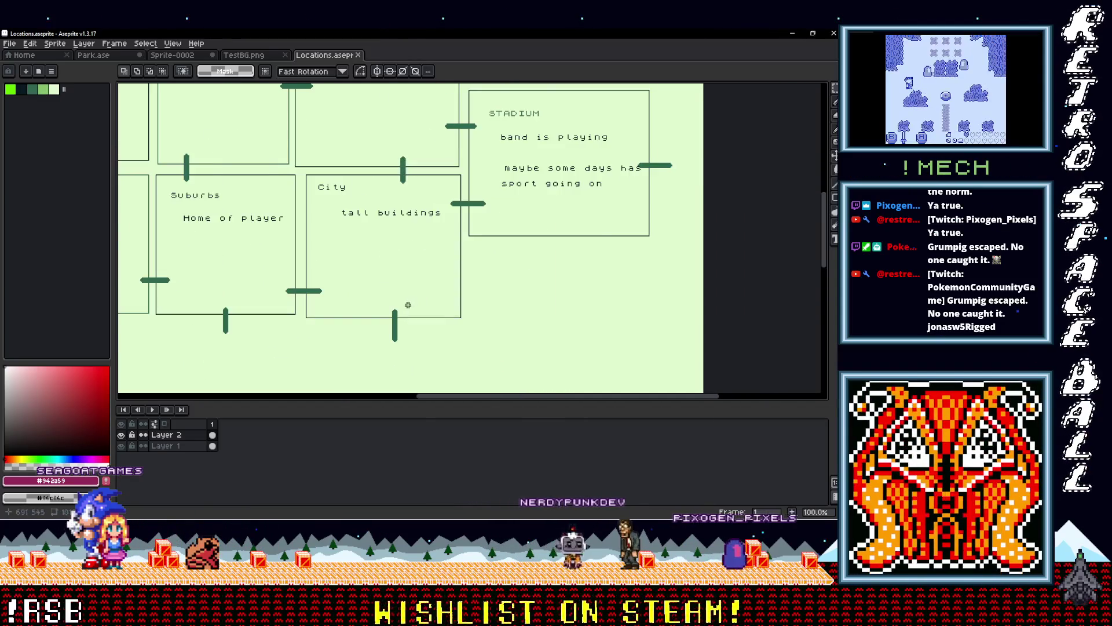
scroll(408, 305, down, 1)
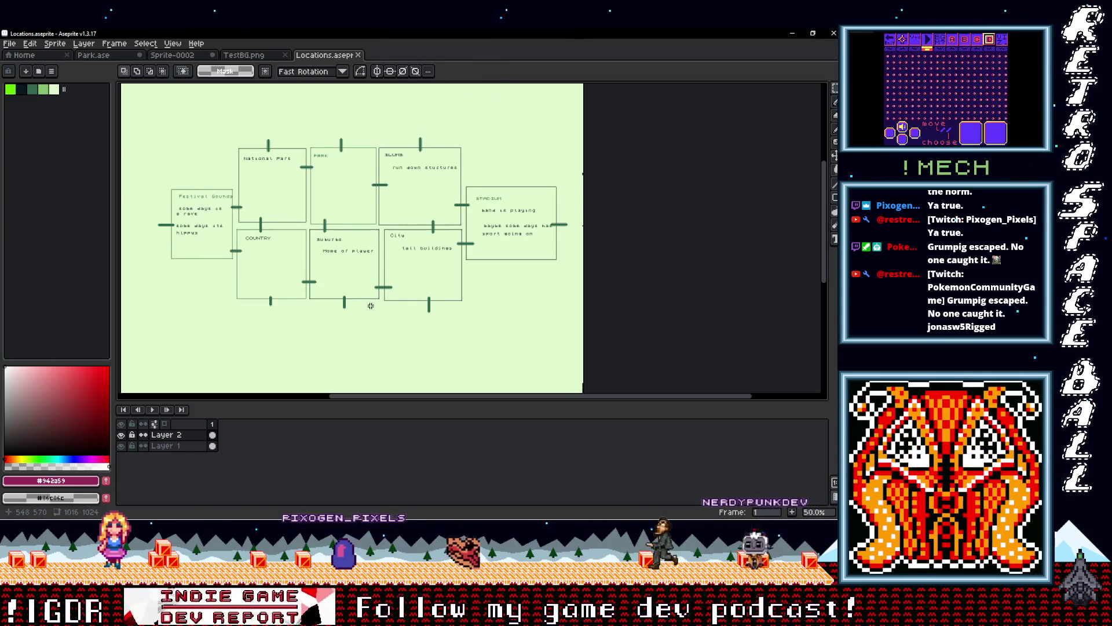
scroll(422, 311, up, 1)
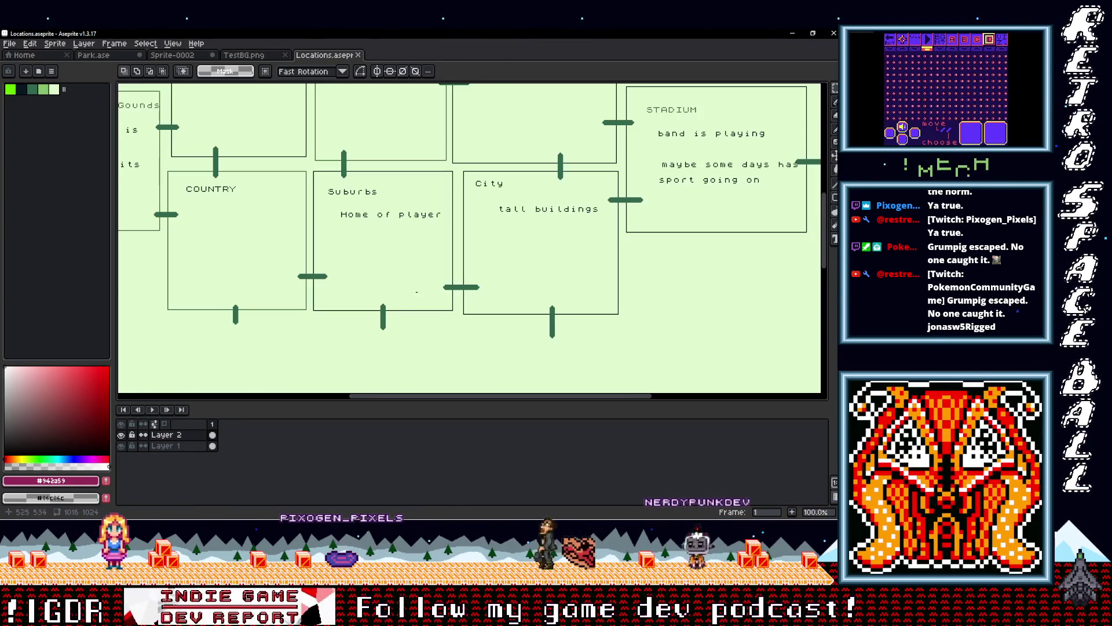
scroll(382, 227, down, 1)
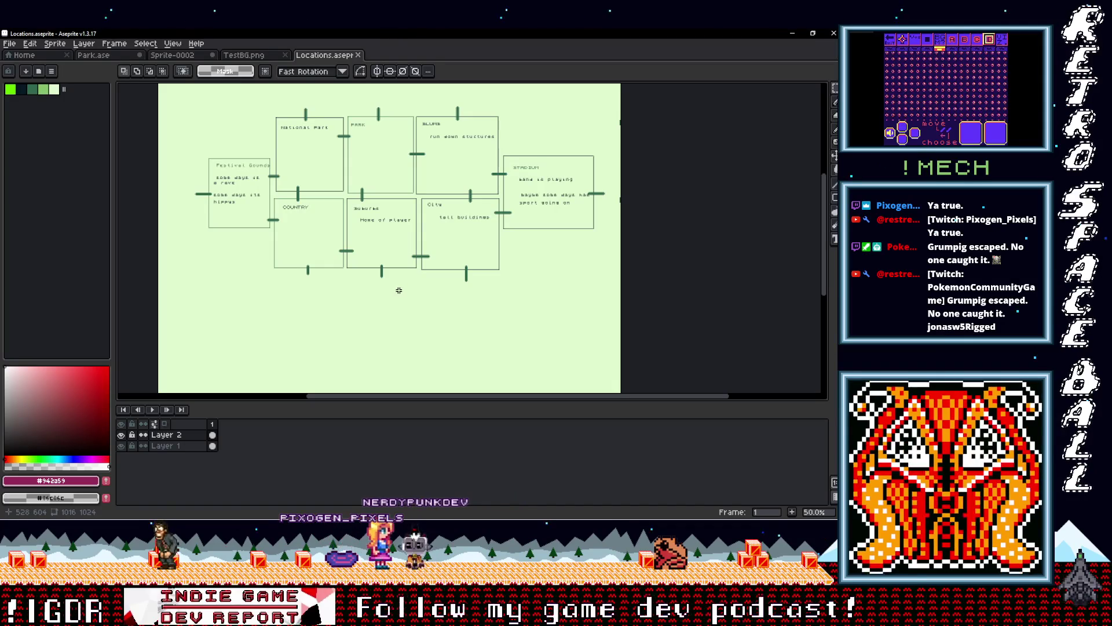
drag(379, 285, 346, 292)
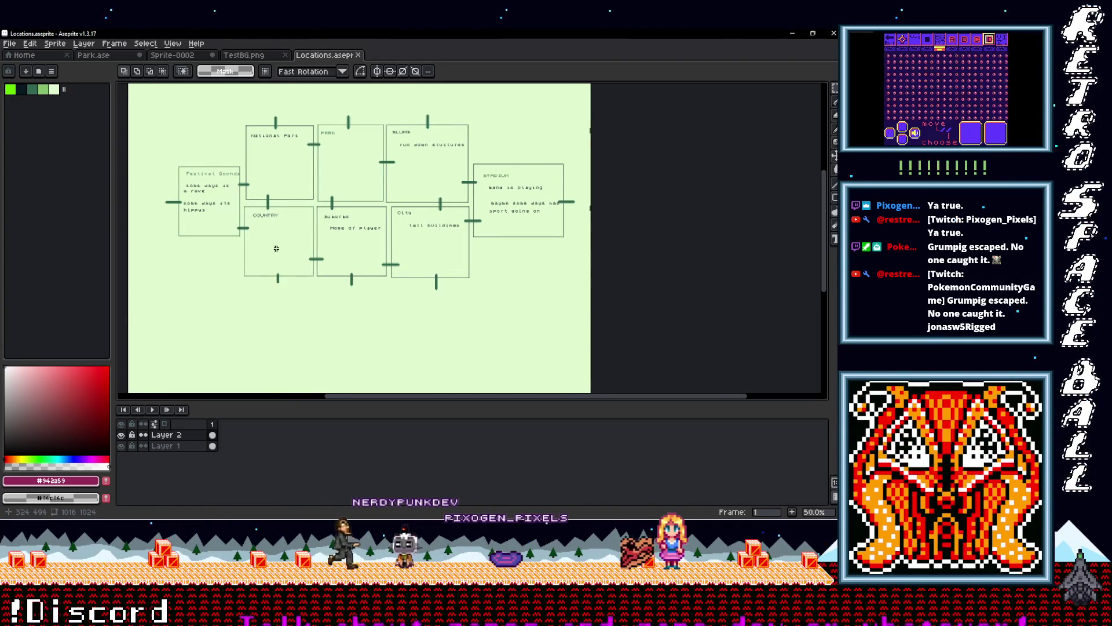
scroll(279, 251, up, 1)
scroll(275, 246, down, 1)
scroll(324, 237, right, 2)
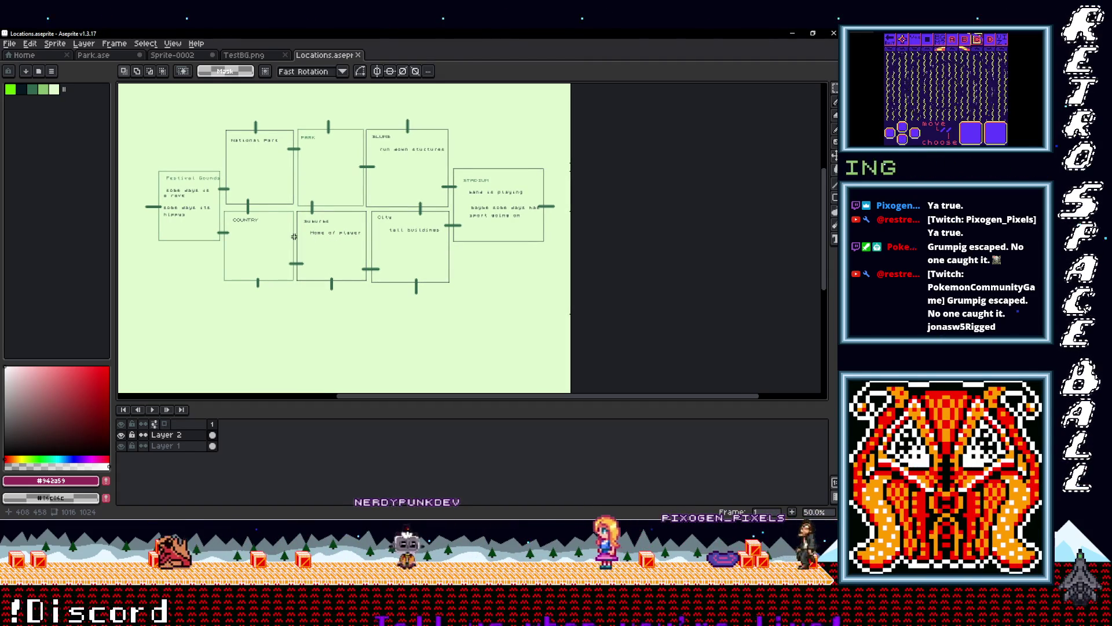
scroll(294, 236, up, 1)
scroll(294, 236, left, 2)
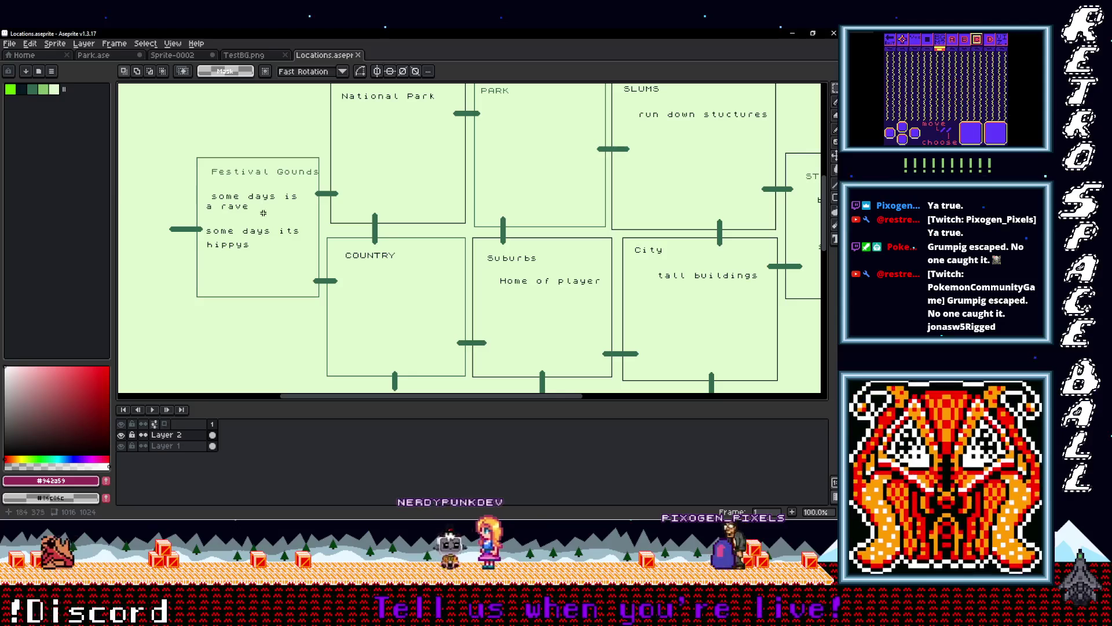
scroll(466, 249, right, 2)
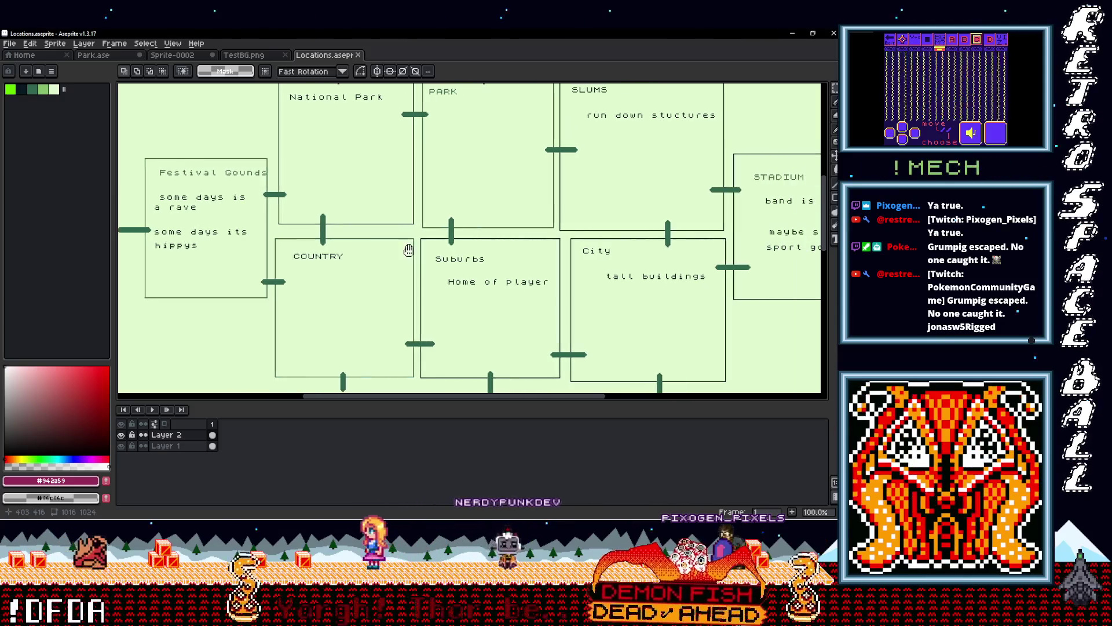